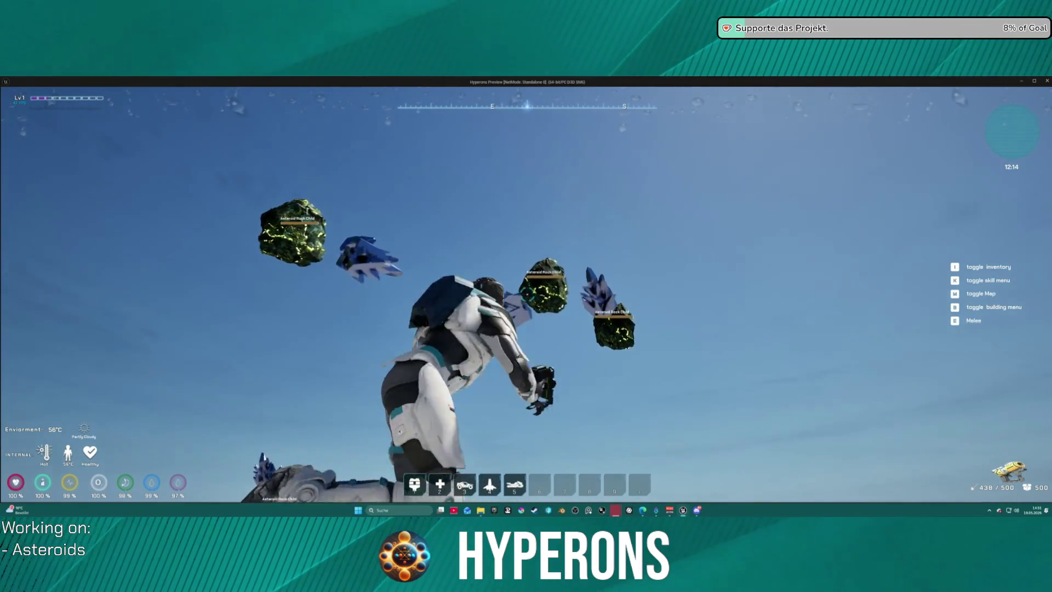
# Step: Laser-mine the centre asteroid until it explodes and collect the dropped Asteroid Stone
pyautogui.click(527, 294)
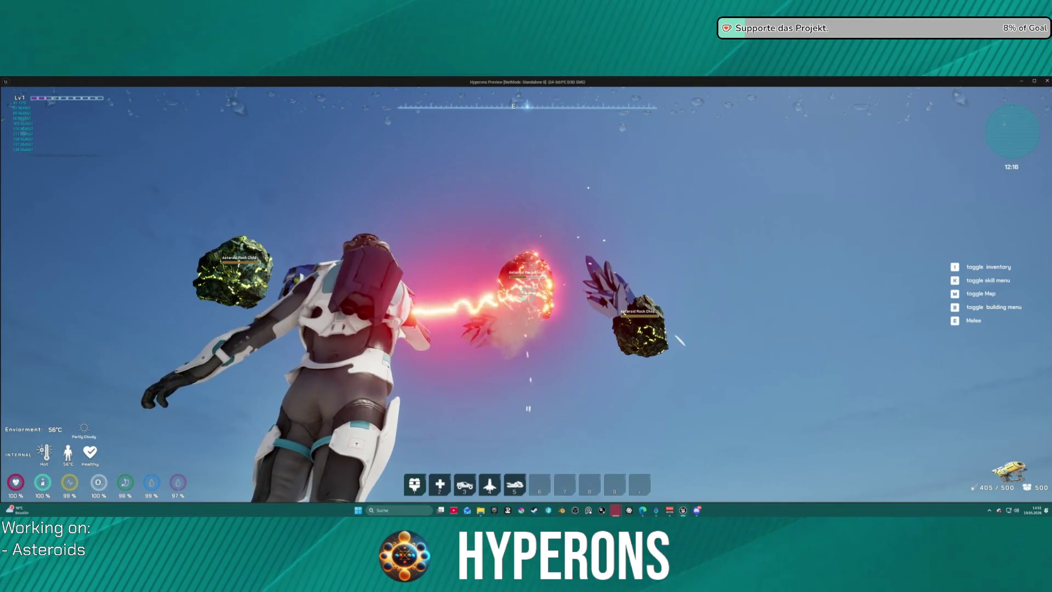
pyautogui.moveTo(526, 295); pyautogui.dragTo(526, 295)
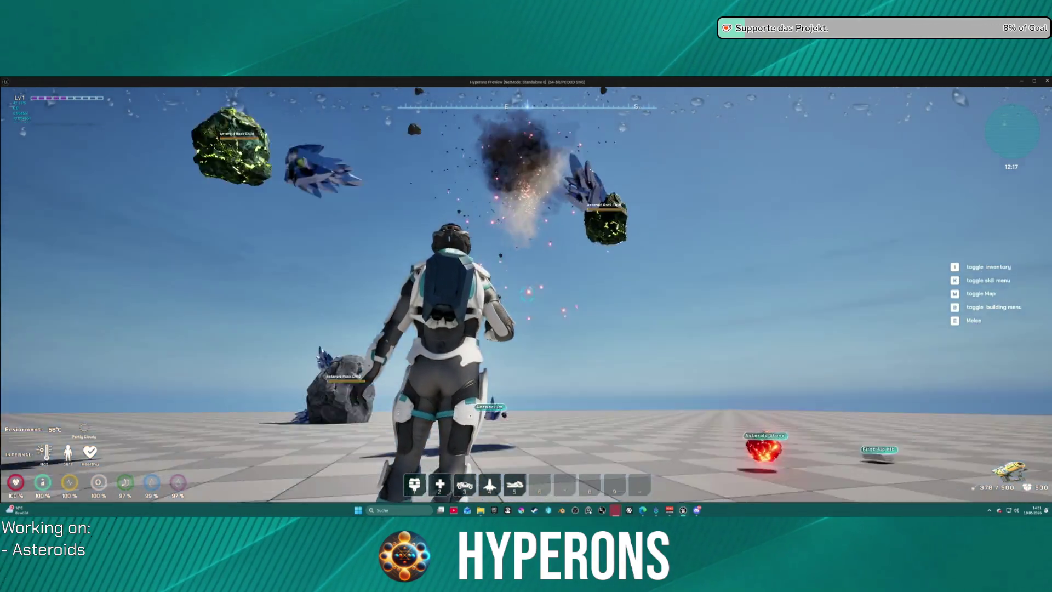
pyautogui.press('w')
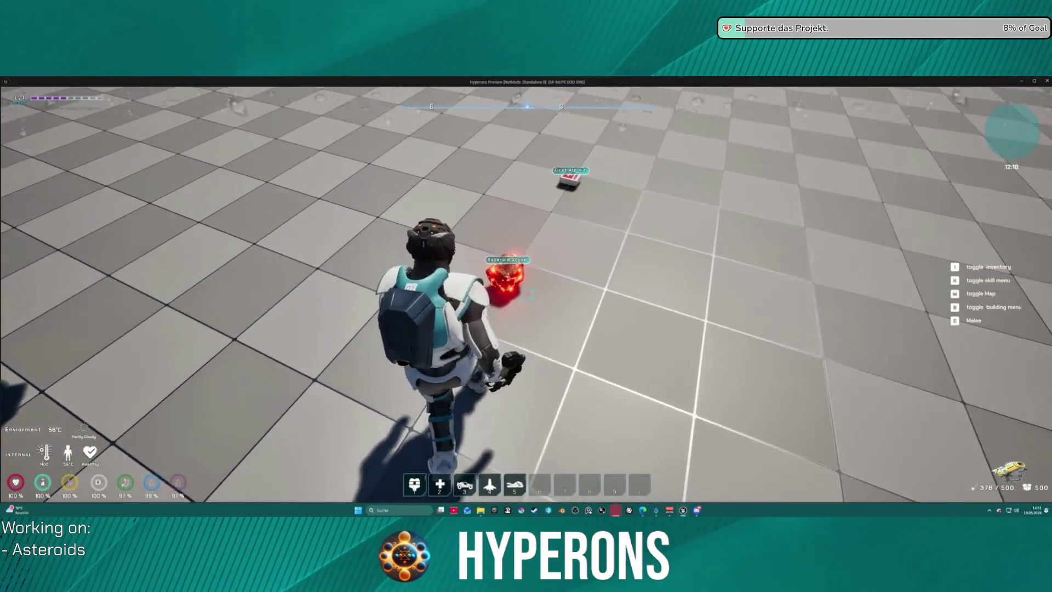
pyautogui.press('f')
# Step: Fly up among the floating asteroids, laser one, then end the play session
pyautogui.press('w')
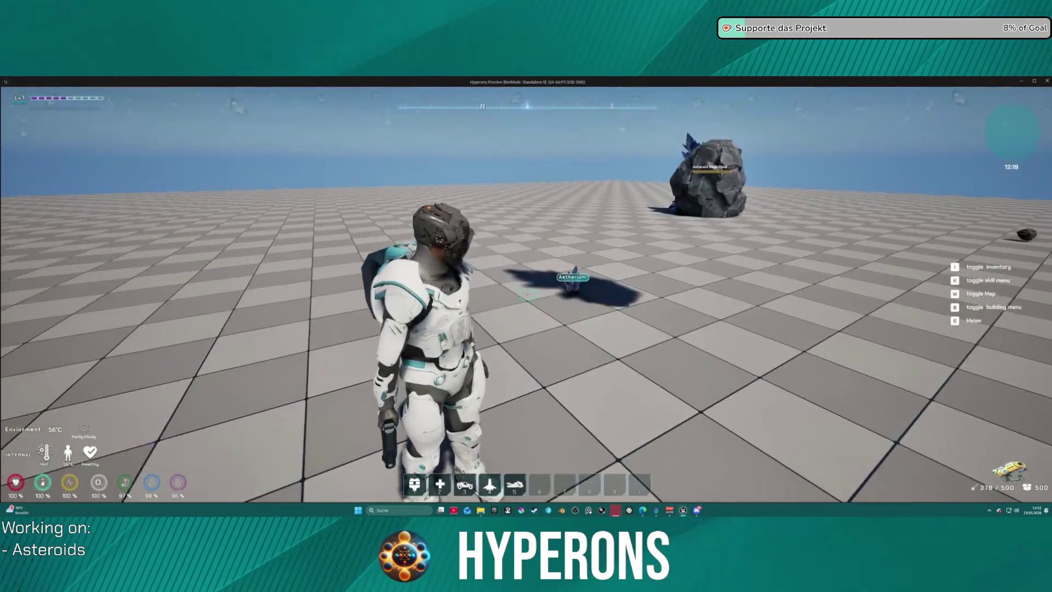
pyautogui.press('space')
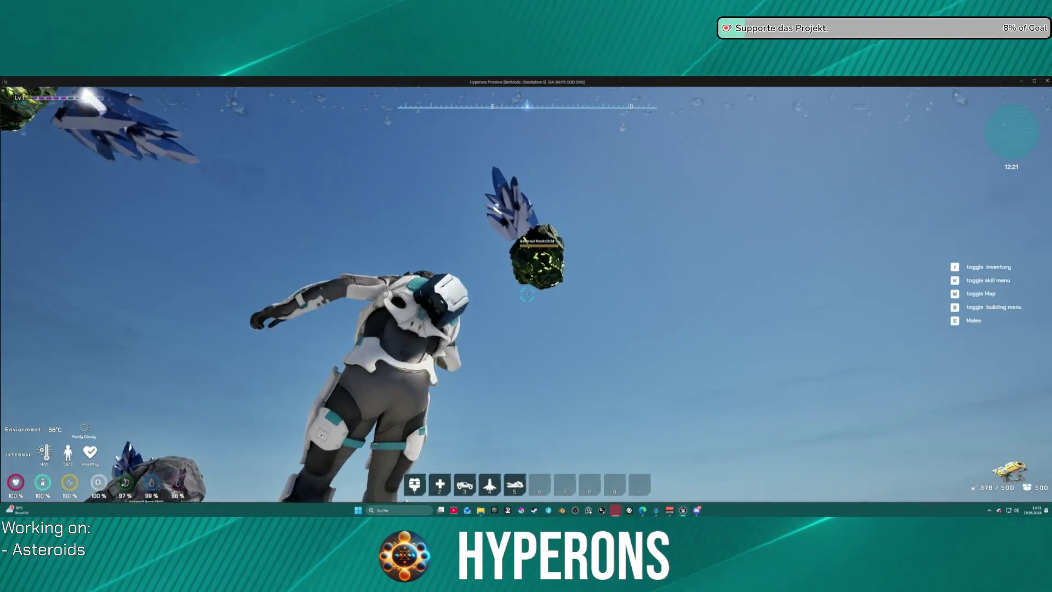
pyautogui.click(527, 295)
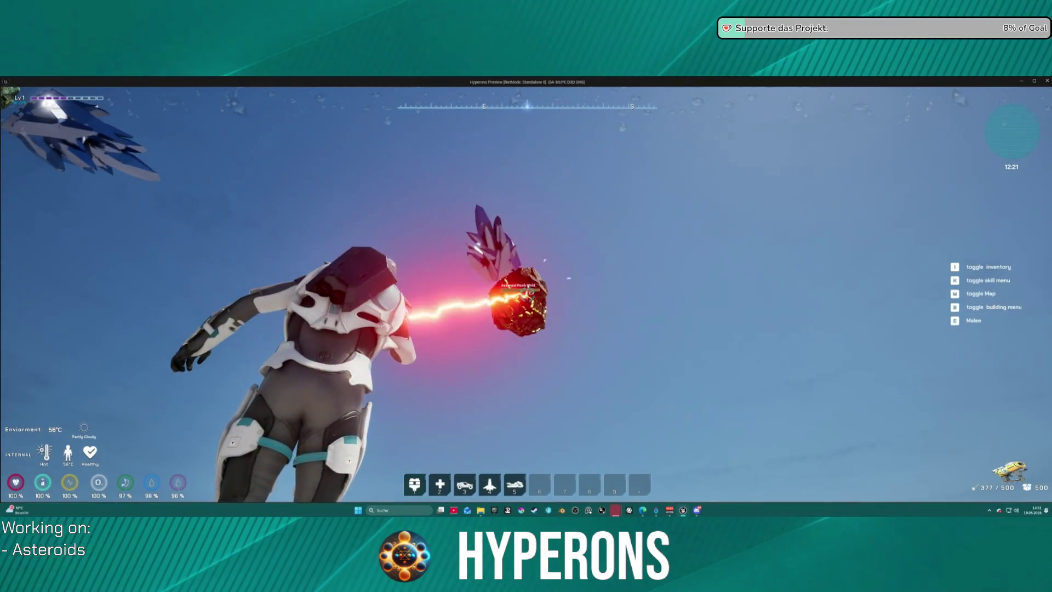
pyautogui.press('Escape')
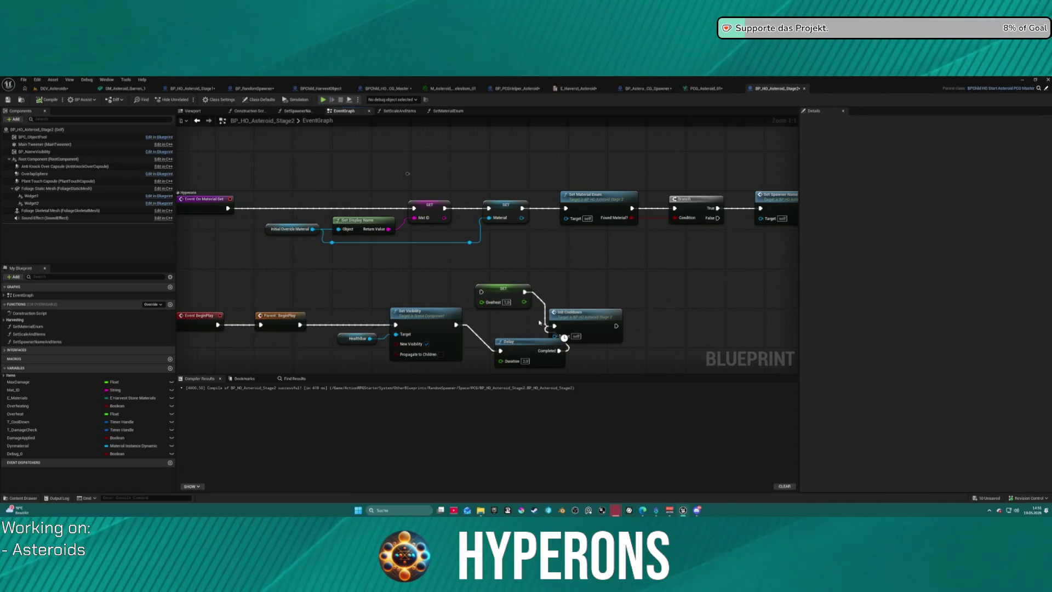
# Step: Shift Init Cooldown right, tuck the Delay node under SET, then start a play test
pyautogui.moveTo(588, 318); pyautogui.dragTo(704, 317)
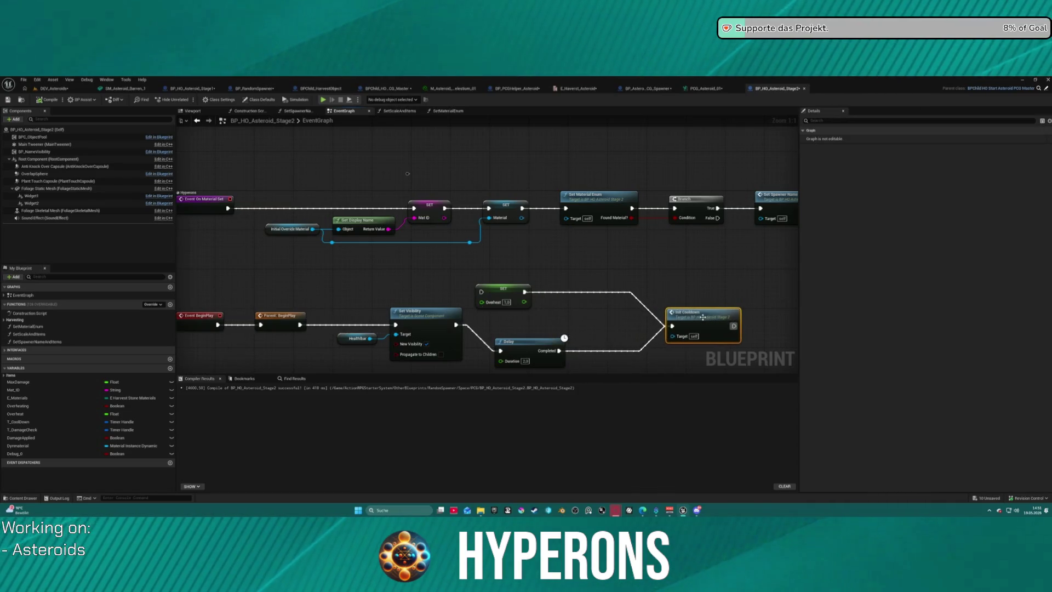
pyautogui.moveTo(518, 352); pyautogui.dragTo(522, 331)
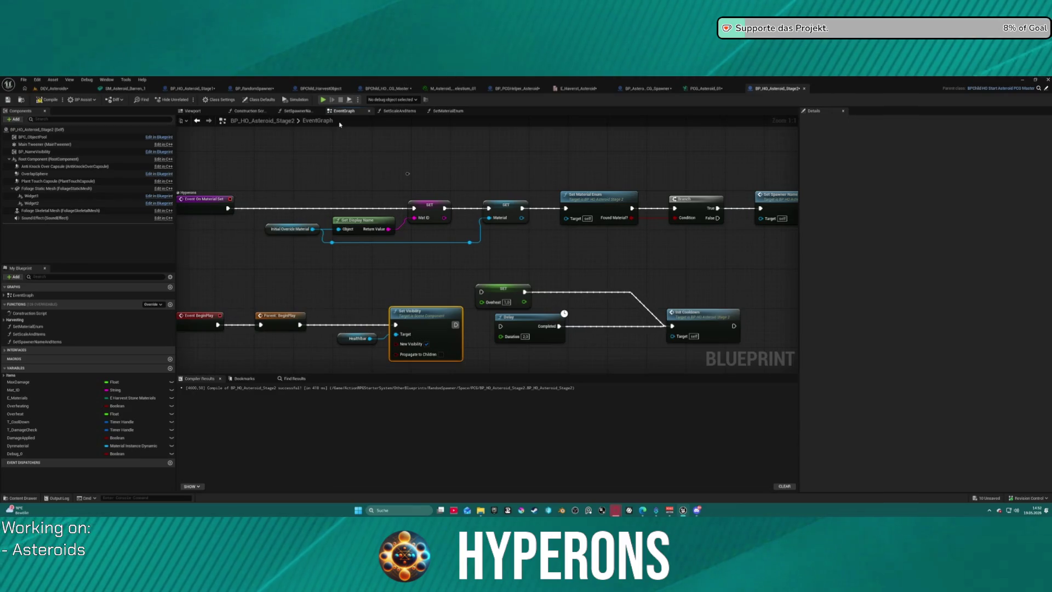
pyautogui.click(323, 101)
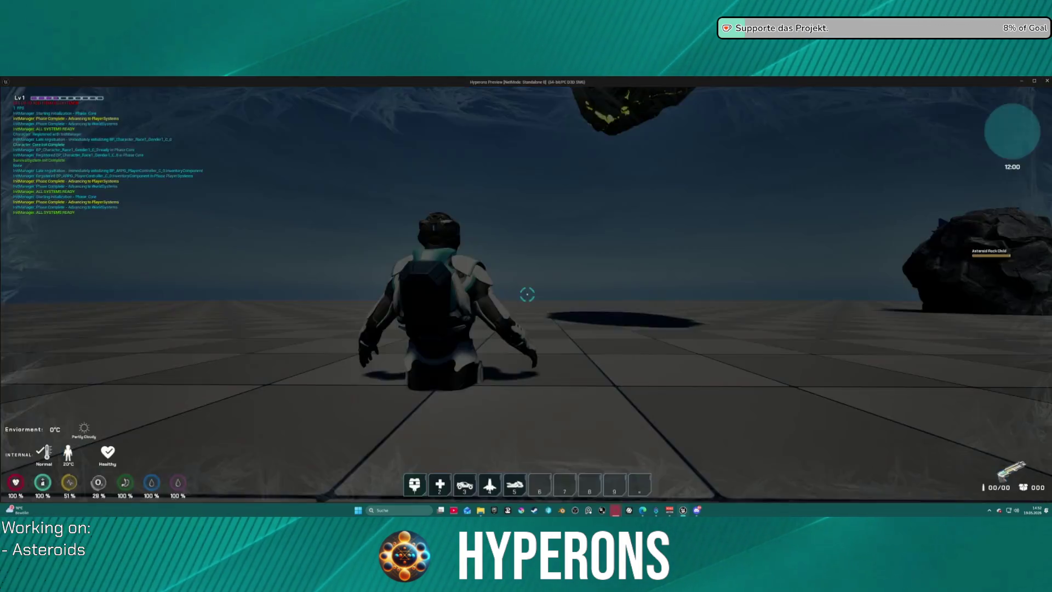
pyautogui.press('i')
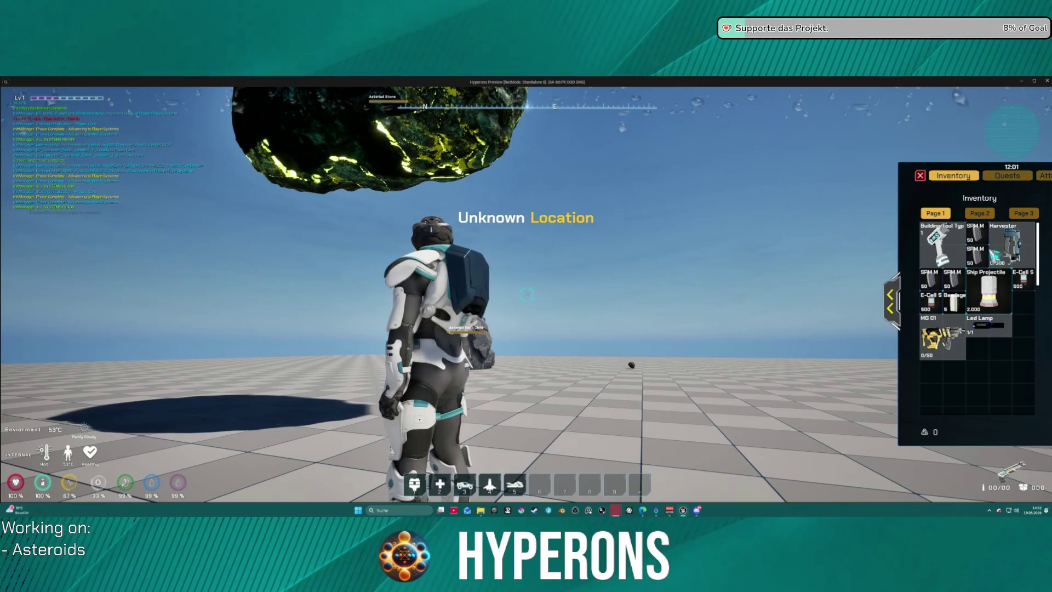
pyautogui.press('i')
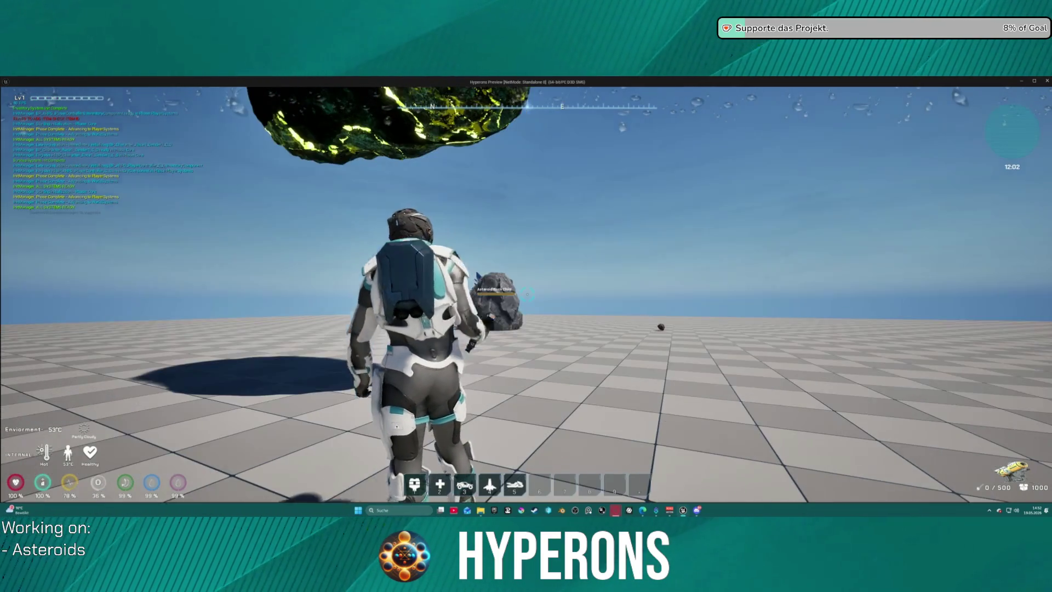
pyautogui.click(526, 294)
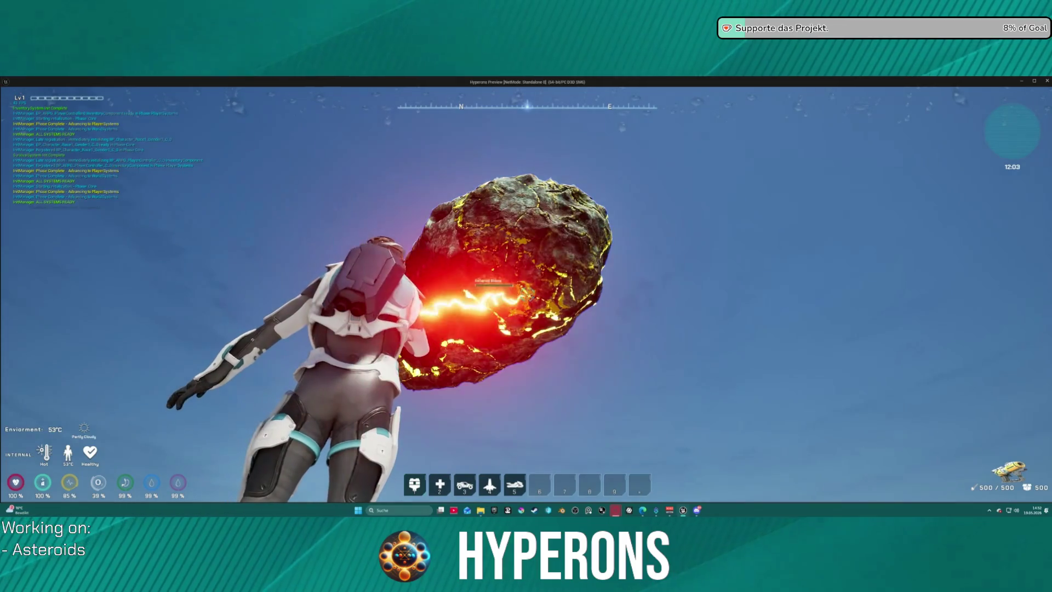
pyautogui.moveTo(526, 294); pyautogui.dragTo(526, 295)
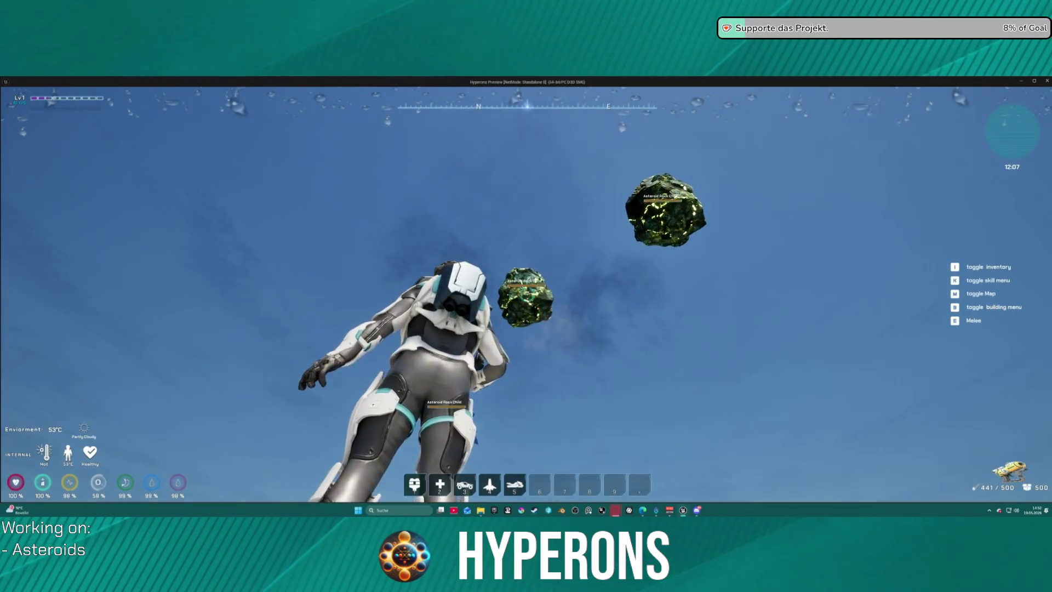
pyautogui.click(526, 294)
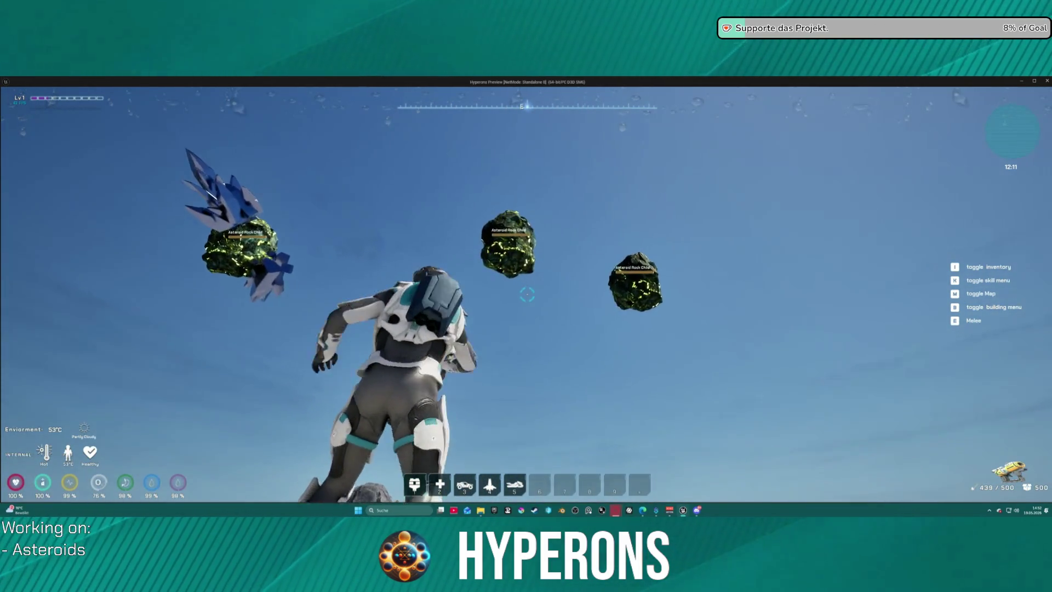
pyautogui.press('Escape')
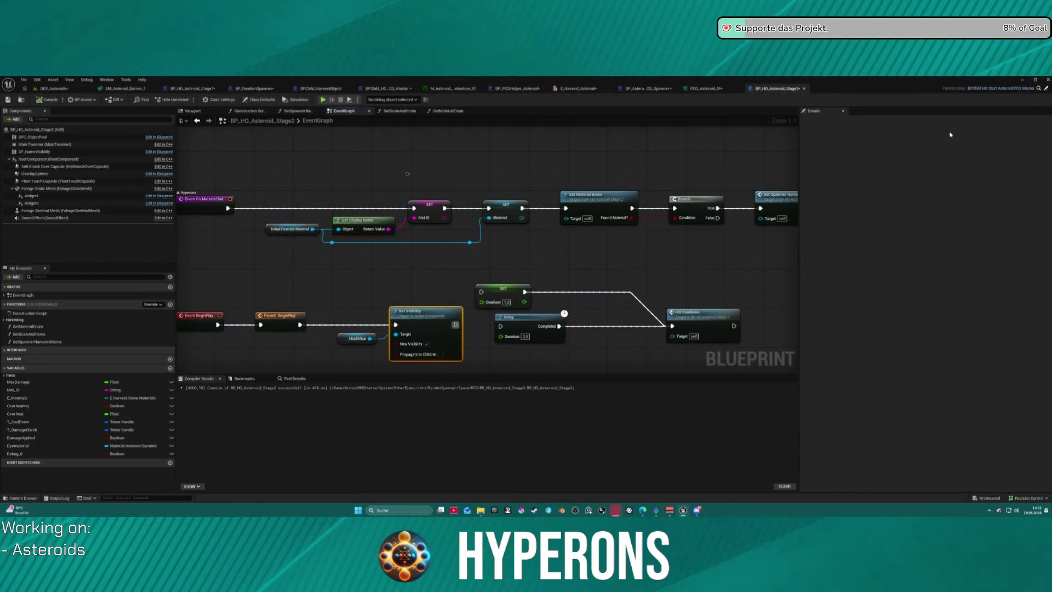
# Step: Inspect the Material by mesh_2 collapsed graph, then return to the EventGraph
pyautogui.moveTo(664, 195); pyautogui.dragTo(520, 232)
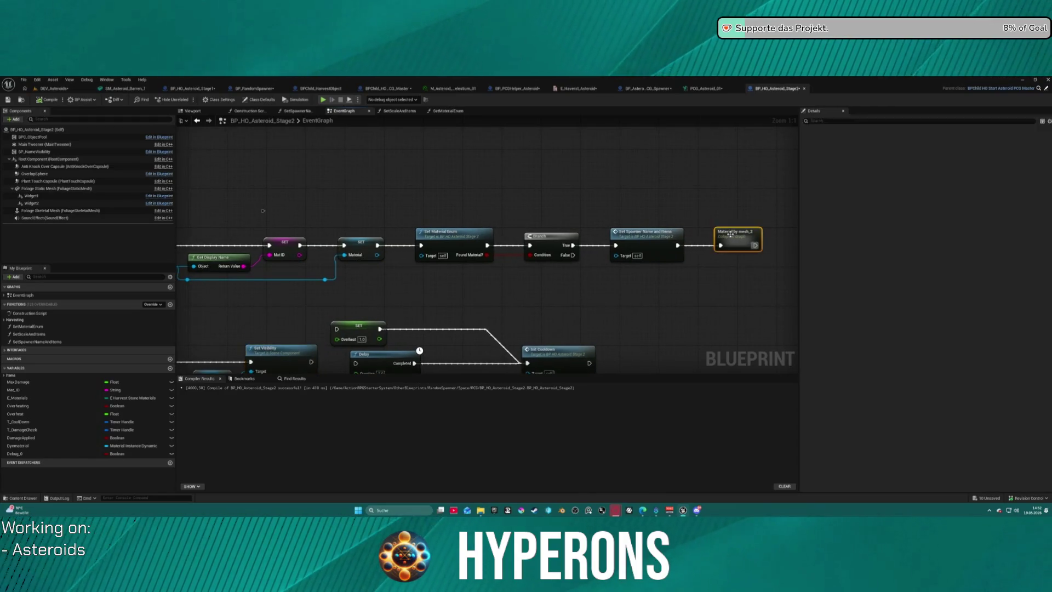
pyautogui.doubleClick(731, 235)
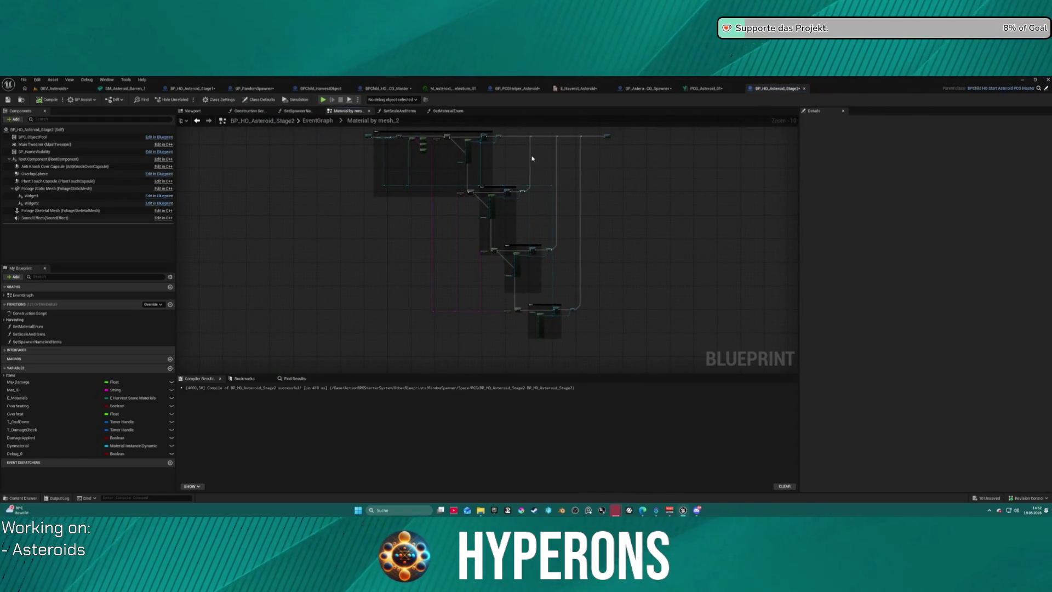
pyautogui.scroll(2, 576, 154)
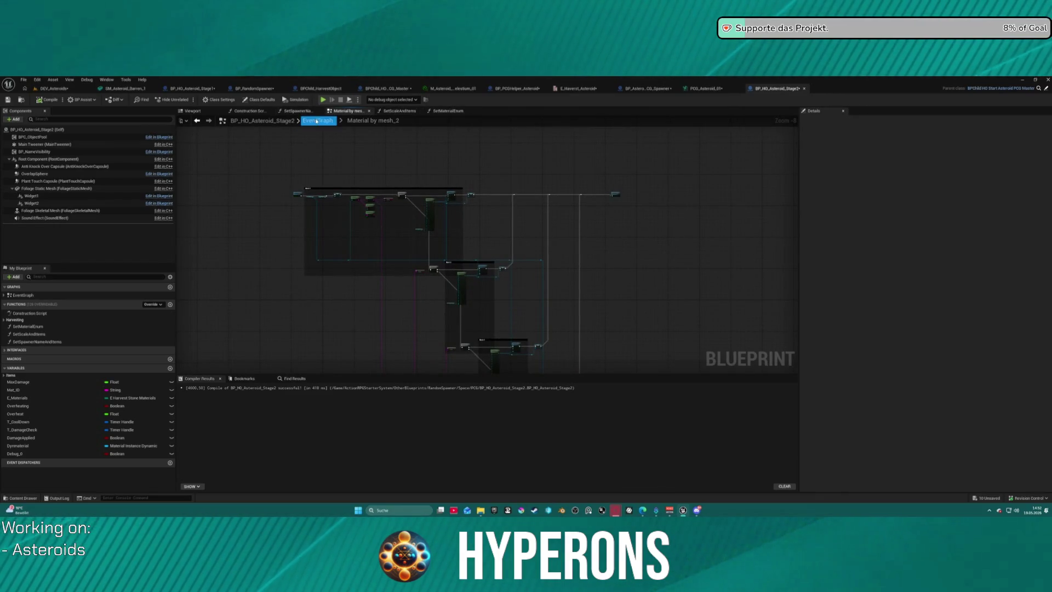
pyautogui.click(199, 121)
# Step: Remove SET Overheat from the BeginPlay chain and wire Set Visibility directly to Delay
pyautogui.click(352, 334)
pyautogui.press('Delete')
pyautogui.moveTo(339, 365); pyautogui.dragTo(363, 365)
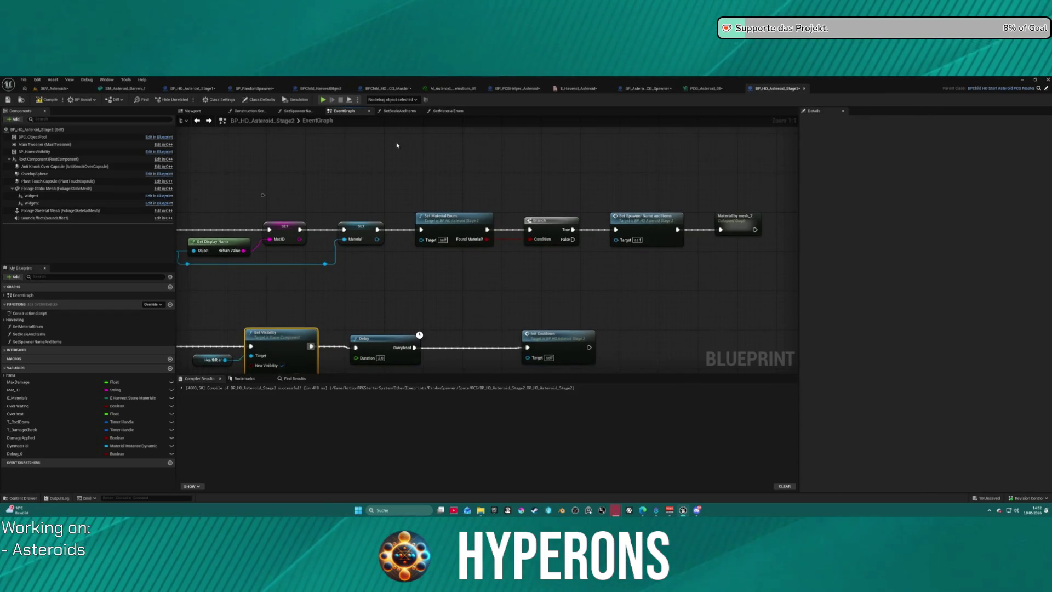
# Step: Place SET Overheat after Set Material in SetScaleAndItems, then launch a standalone play test
pyautogui.click(440, 112)
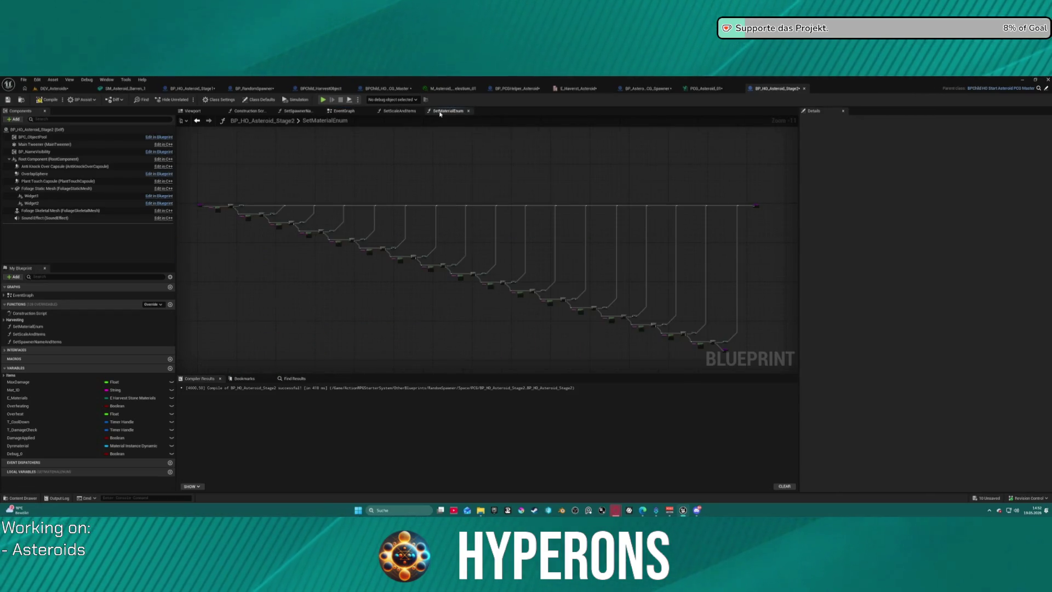
pyautogui.click(398, 111)
pyautogui.scroll(5, 620, 174)
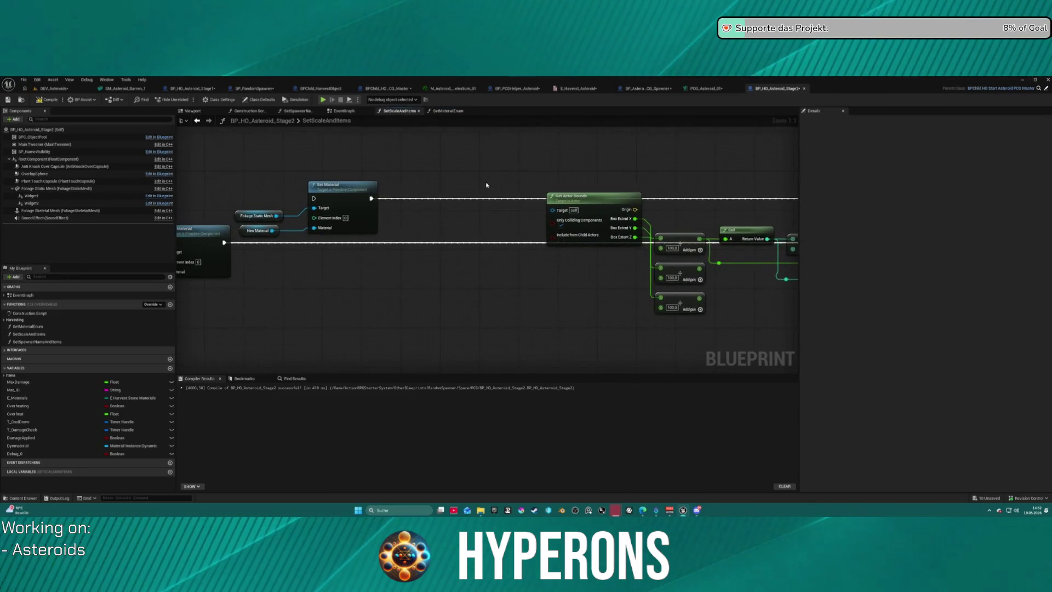
pyautogui.hotkey('ctrl', 'z')
pyautogui.moveTo(444, 205)
pyautogui.mouseDown()
pyautogui.moveTo(596, 219)
pyautogui.moveTo(444, 206)
pyautogui.mouseUp()
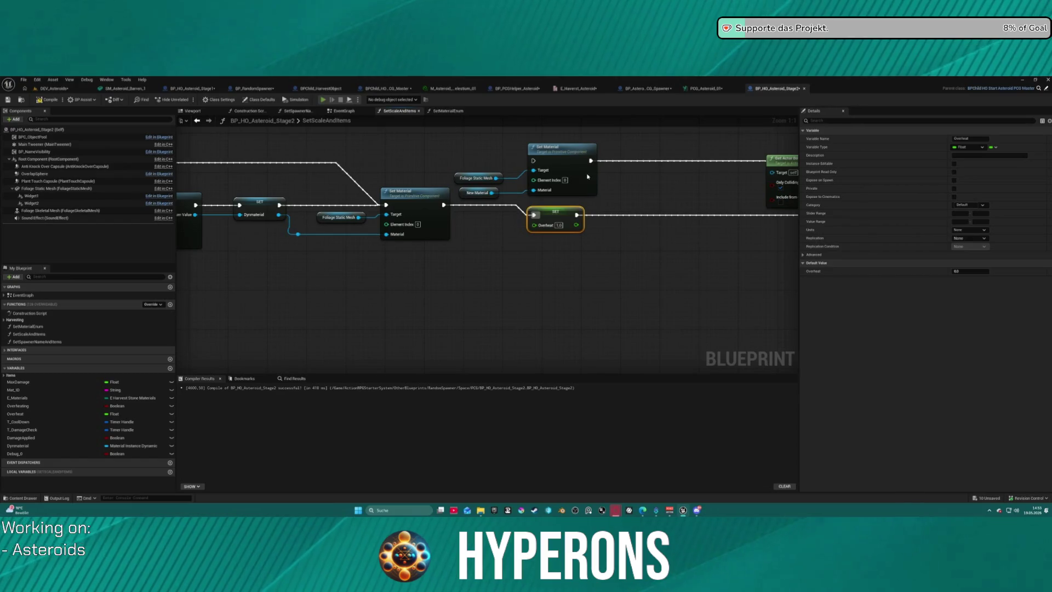
pyautogui.hotkey('alt', 'p')
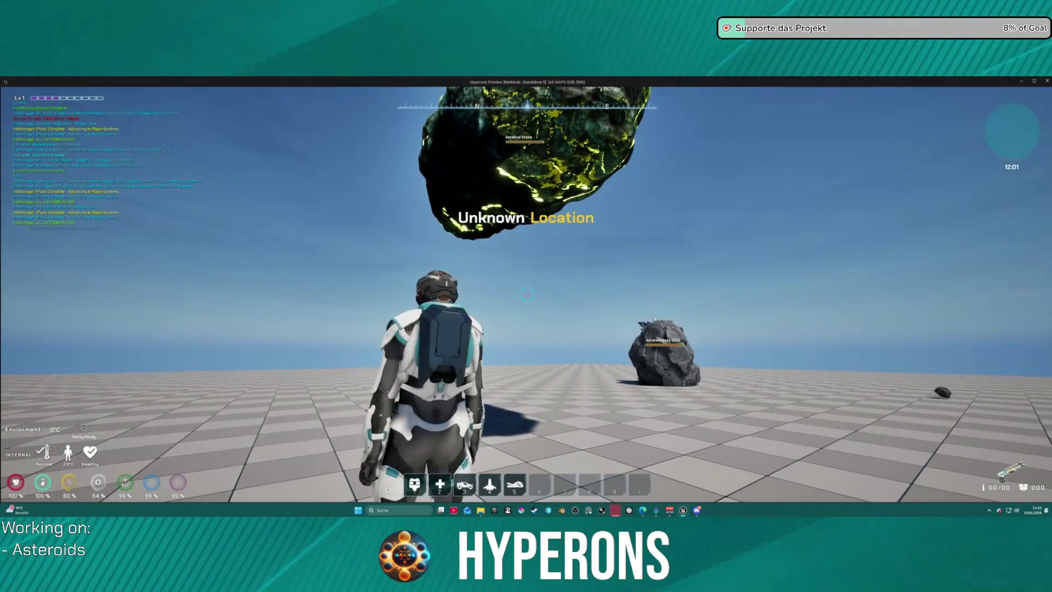
pyautogui.press('i')
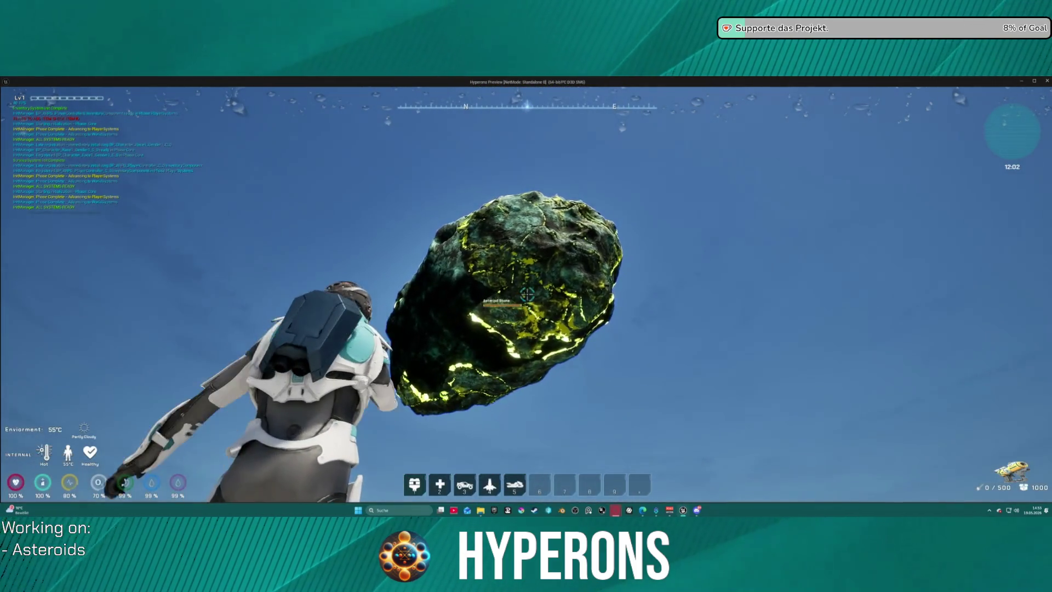
pyautogui.click(527, 294)
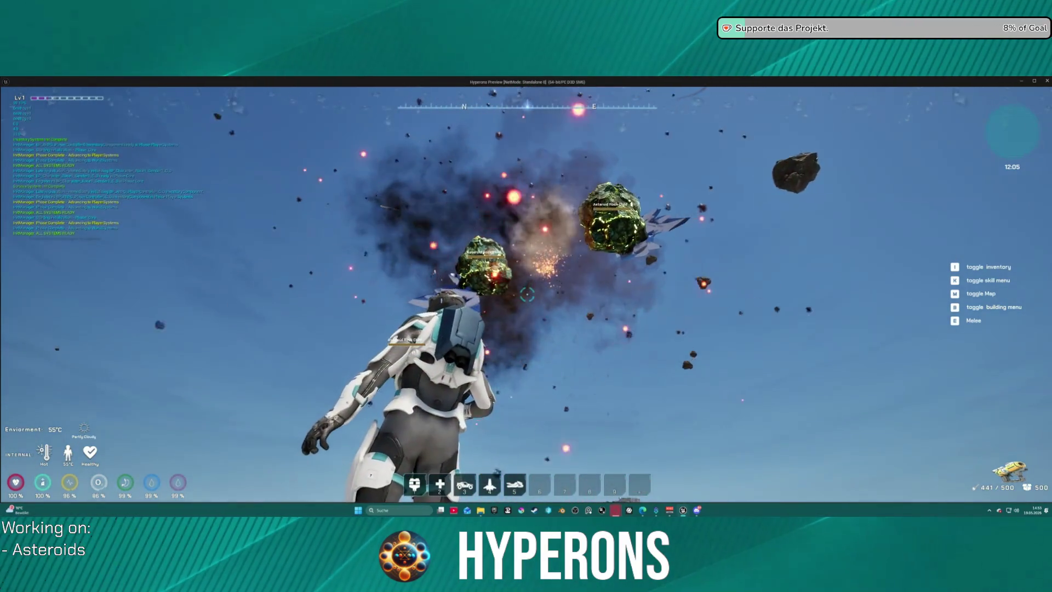
pyautogui.press('Escape')
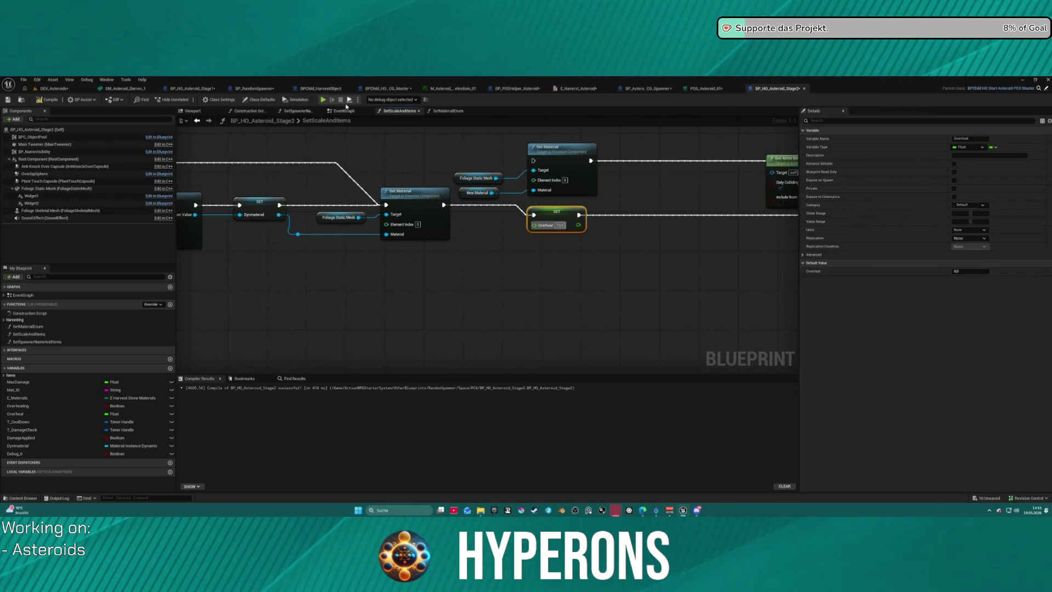
# Step: Start a play test and equip the Harvester from the inventory
pyautogui.hotkey('alt', 'p')
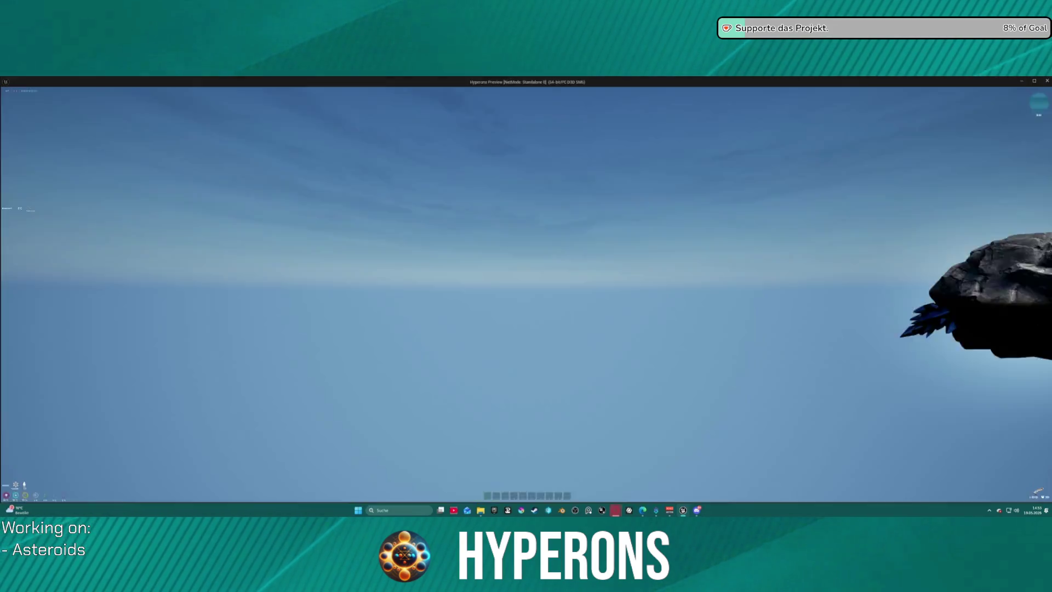
pyautogui.press('i')
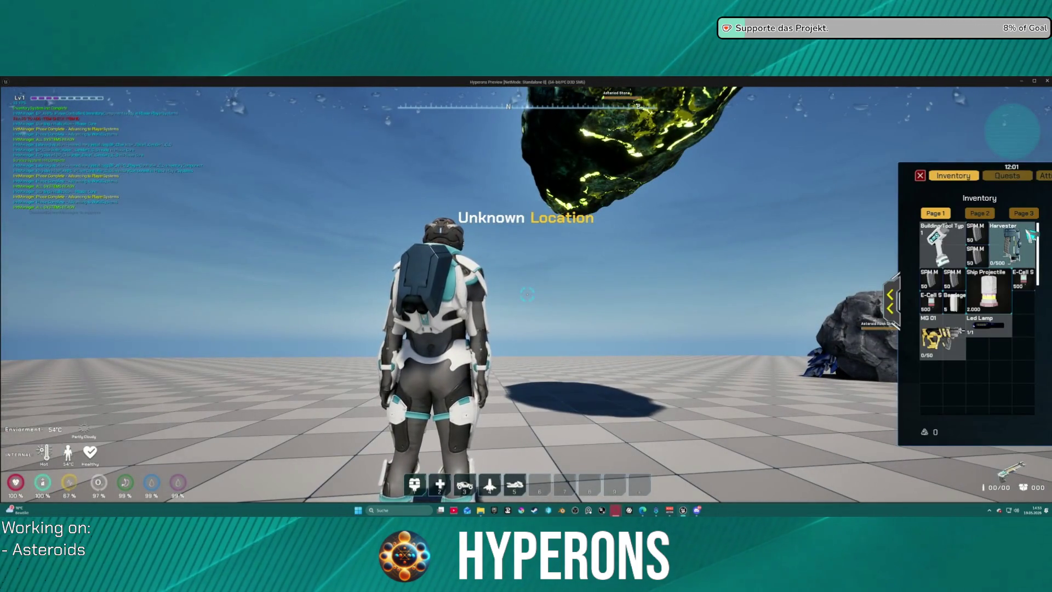
pyautogui.click(1030, 235)
pyautogui.press('i')
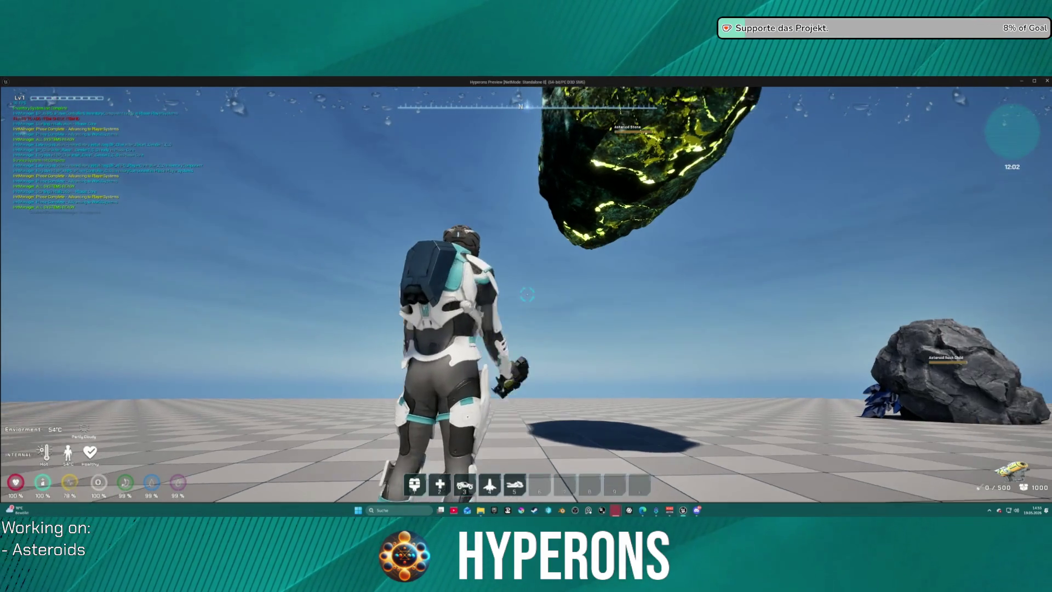
# Step: Aim and laser the asteroids until they glow red-hot and burst, then stop the simulation
pyautogui.rightClick(527, 295)
pyautogui.click(527, 294)
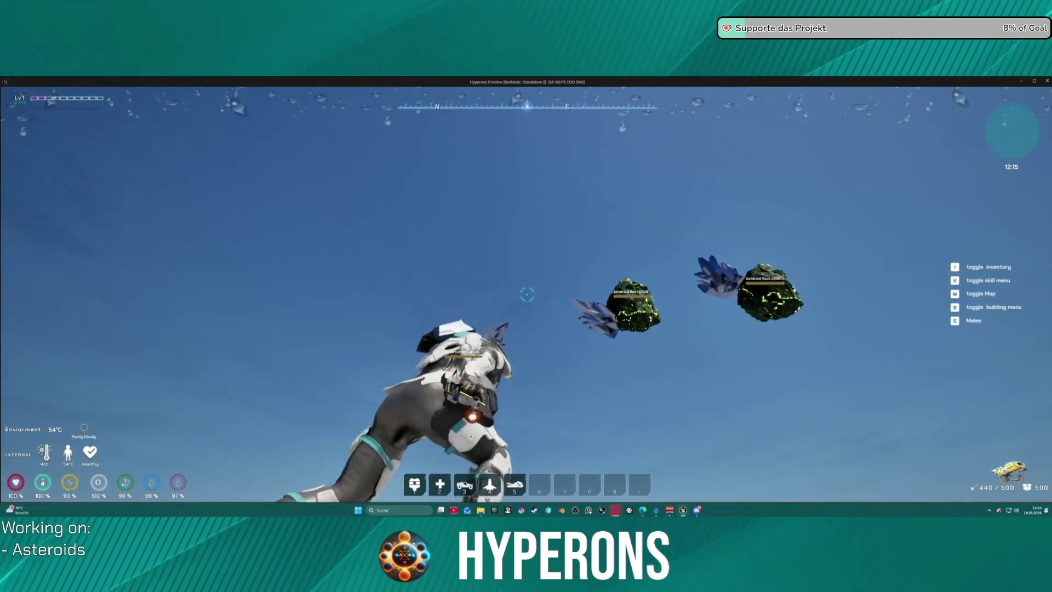
pyautogui.click(526, 294)
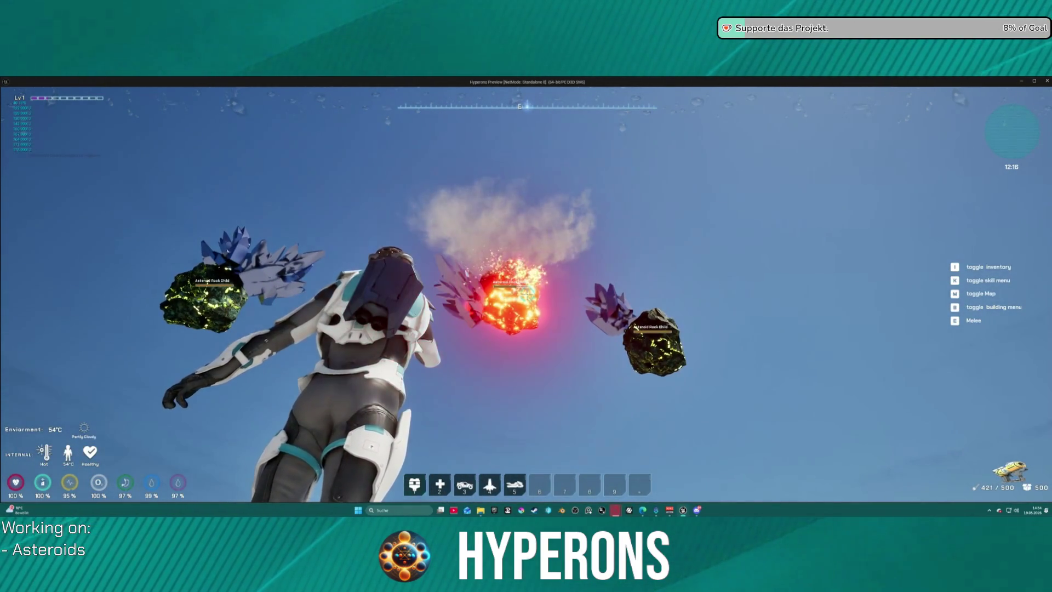
pyautogui.hotkey('alt', 'Tab')
pyautogui.press('Escape')
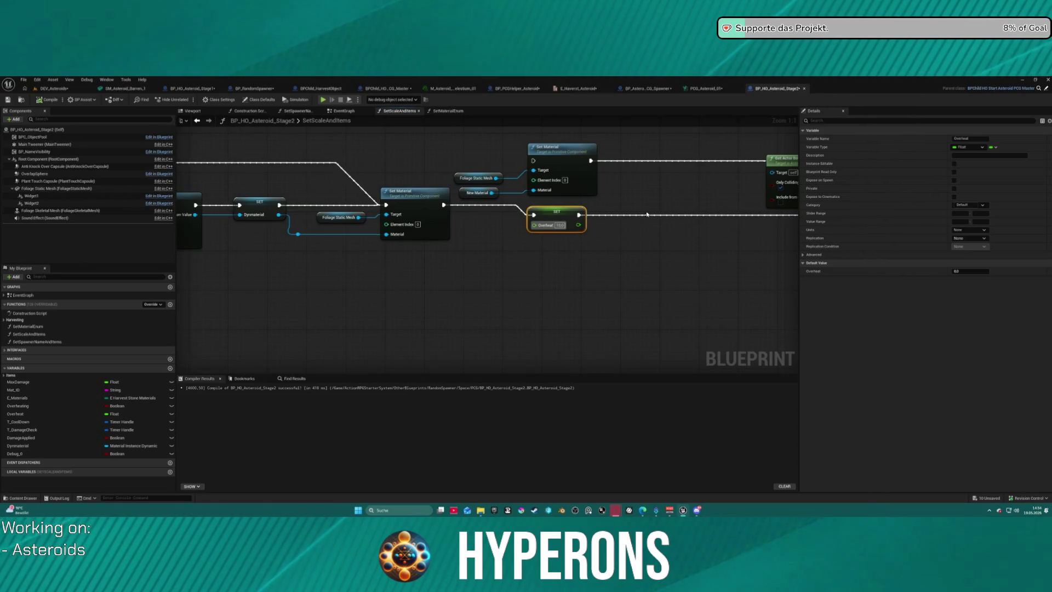
# Step: Pan SetScaleAndItems to Create Dynamic Material Instance, then view the EventGraph's Branch and FInterp To chain
pyautogui.moveTo(636, 220)
pyautogui.mouseDown()
pyautogui.moveTo(564, 306)
pyautogui.moveTo(612, 230)
pyautogui.moveTo(532, 249)
pyautogui.moveTo(652, 248)
pyautogui.moveTo(645, 241)
pyautogui.mouseUp()
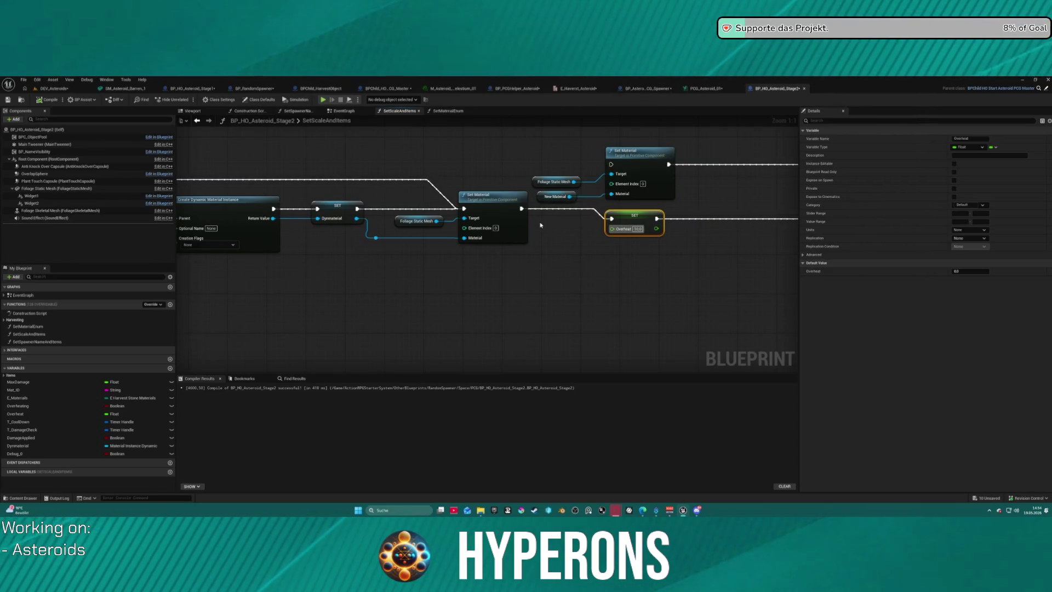
pyautogui.moveTo(541, 224)
pyautogui.mouseDown()
pyautogui.moveTo(686, 231)
pyautogui.moveTo(640, 229)
pyautogui.mouseUp()
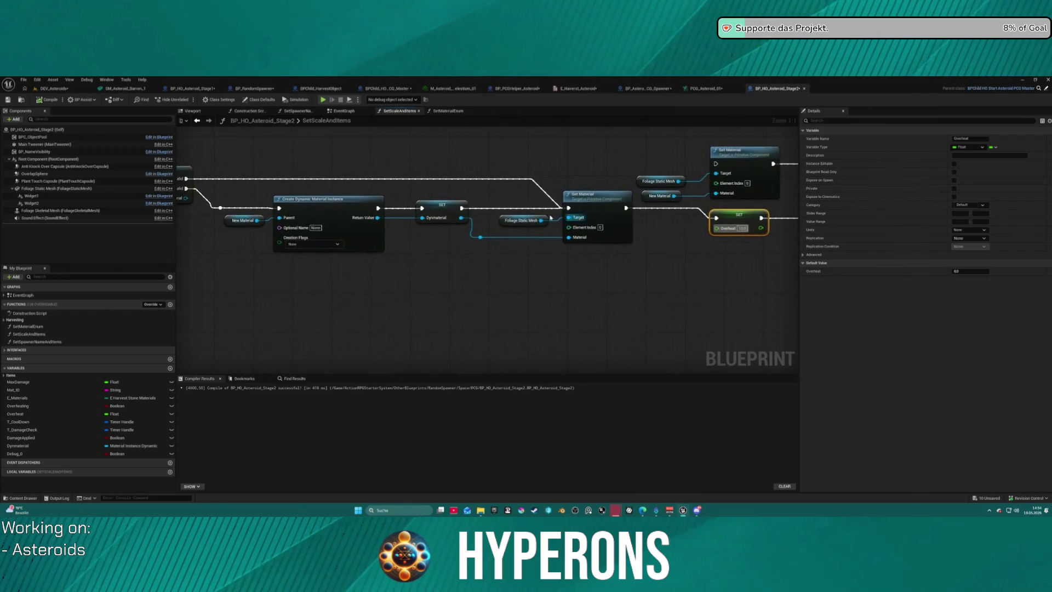
pyautogui.scroll(-10, 418, 149)
pyautogui.click(371, 111)
pyautogui.scroll(-10, 383, 209)
pyautogui.moveTo(415, 164); pyautogui.dragTo(399, 270)
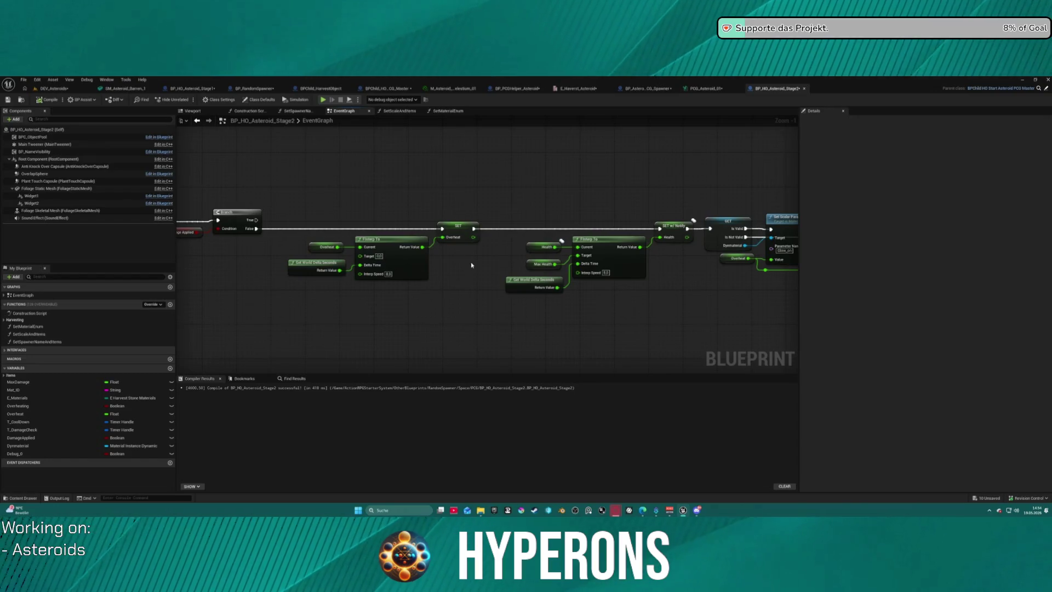
# Step: Review the Set Scalar Parameter, Branch and timer-clearing nodes, then save all with Ctrl+Shift+S
pyautogui.moveTo(662, 294); pyautogui.dragTo(429, 320)
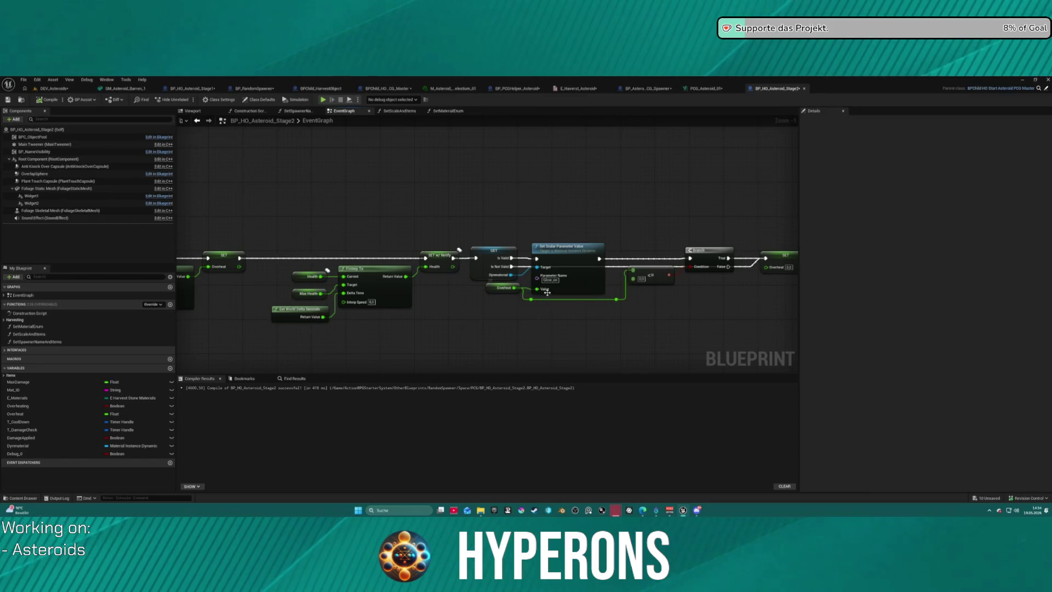
pyautogui.moveTo(643, 295); pyautogui.dragTo(543, 275)
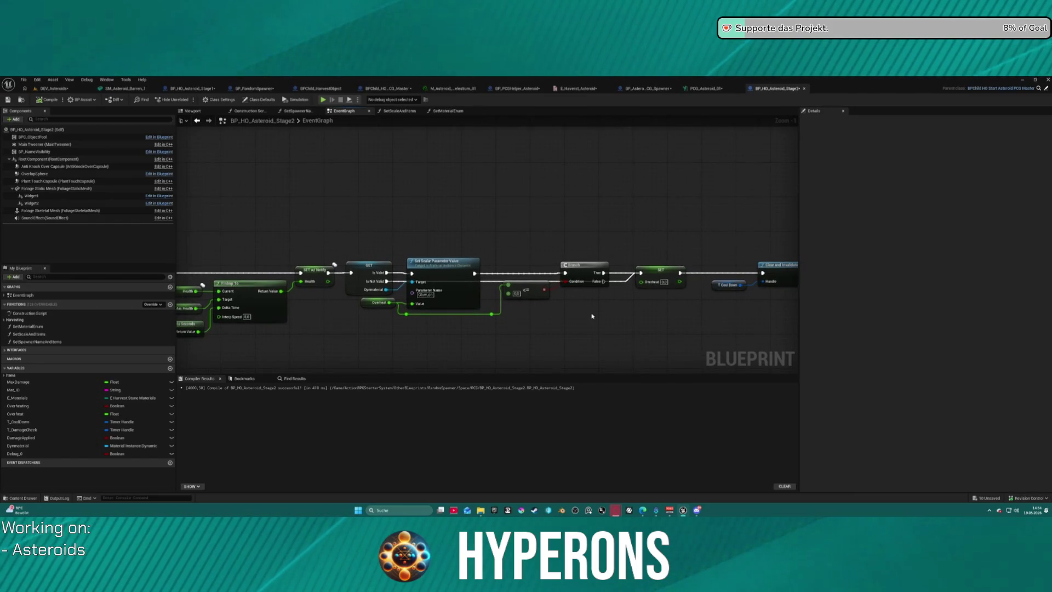
pyautogui.moveTo(625, 307)
pyautogui.mouseDown()
pyautogui.moveTo(189, 289)
pyautogui.moveTo(181, 277)
pyautogui.moveTo(497, 296)
pyautogui.mouseUp()
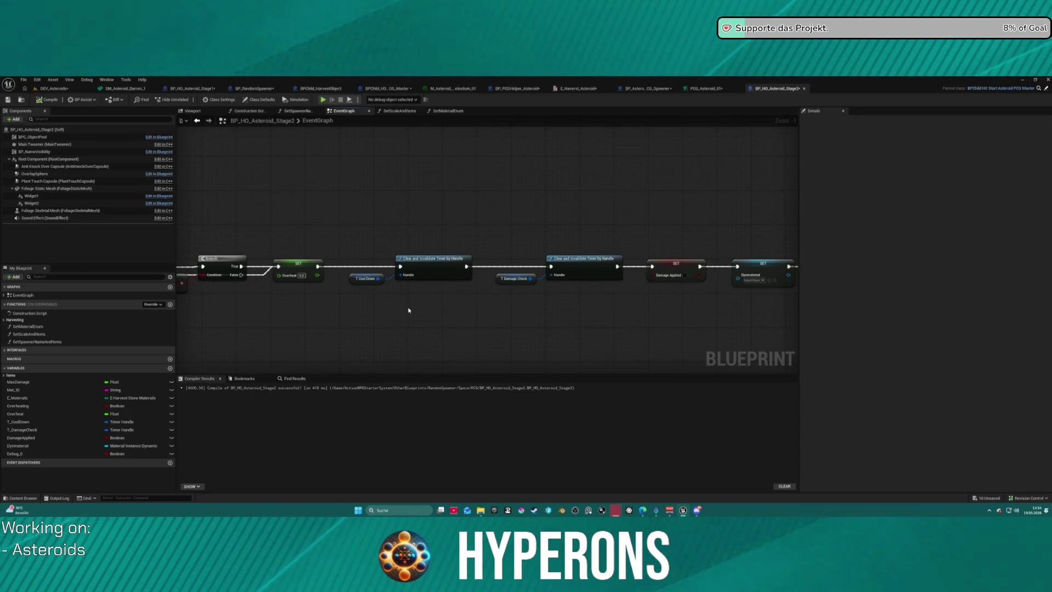
pyautogui.hotkey('ctrl', 'shift', 's')
# Step: In PCG_Asteroid_01, insert a Bounds Modifier between Add Attribute and Spawn Actor
pyautogui.click(705, 88)
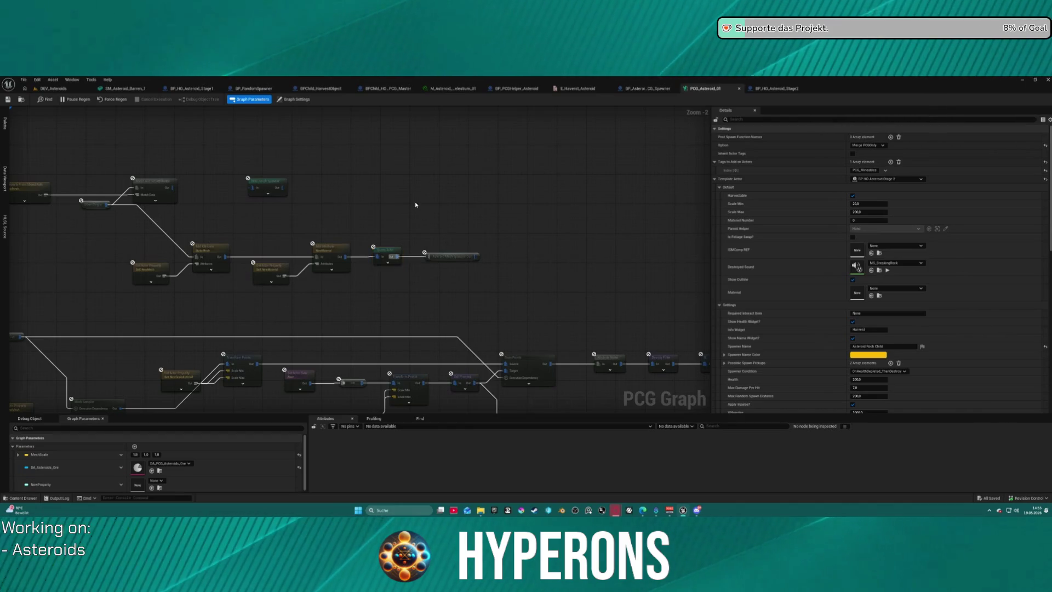
pyautogui.click(437, 257)
pyautogui.moveTo(436, 263); pyautogui.dragTo(470, 195)
pyautogui.write('bounds')
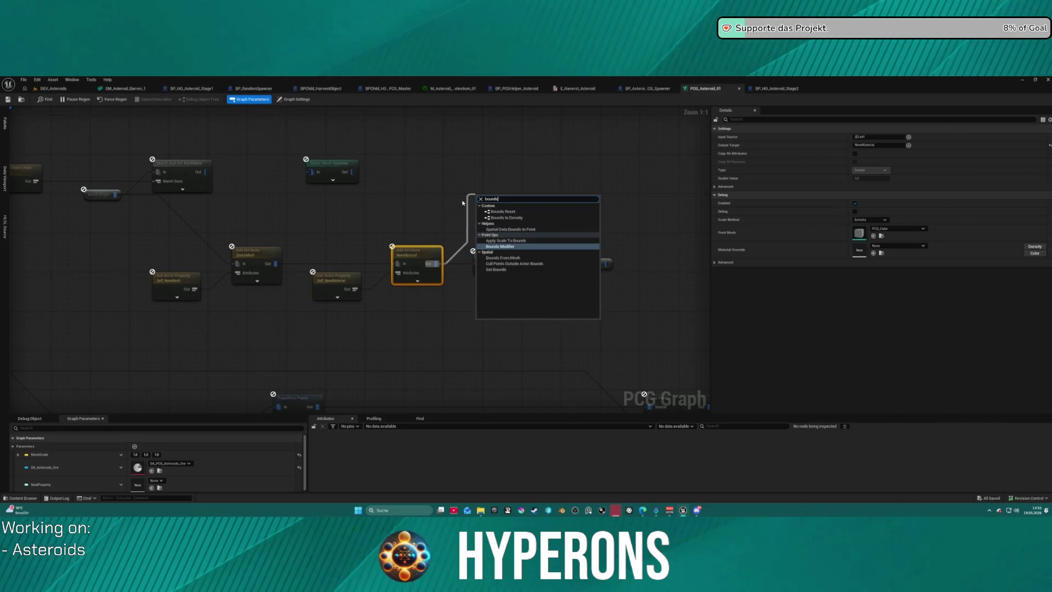
pyautogui.press('Return')
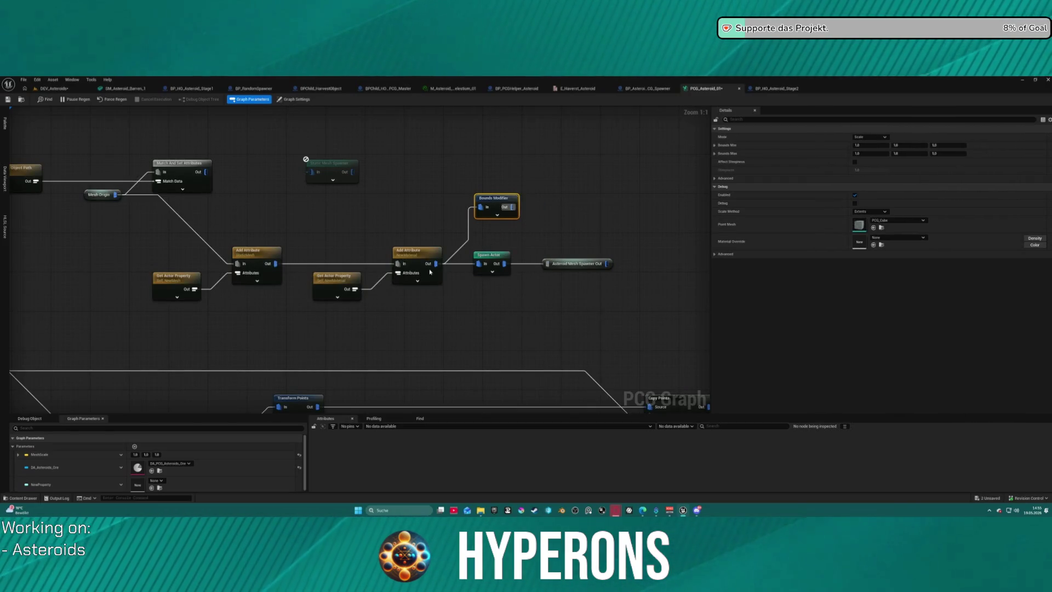
pyautogui.keyDown('alt'); pyautogui.click(479, 264); pyautogui.keyUp('alt')
pyautogui.moveTo(513, 206)
pyautogui.mouseDown()
pyautogui.moveTo(481, 263)
pyautogui.moveTo(599, 274)
pyautogui.moveTo(754, 260)
pyautogui.moveTo(554, 258)
pyautogui.mouseUp()
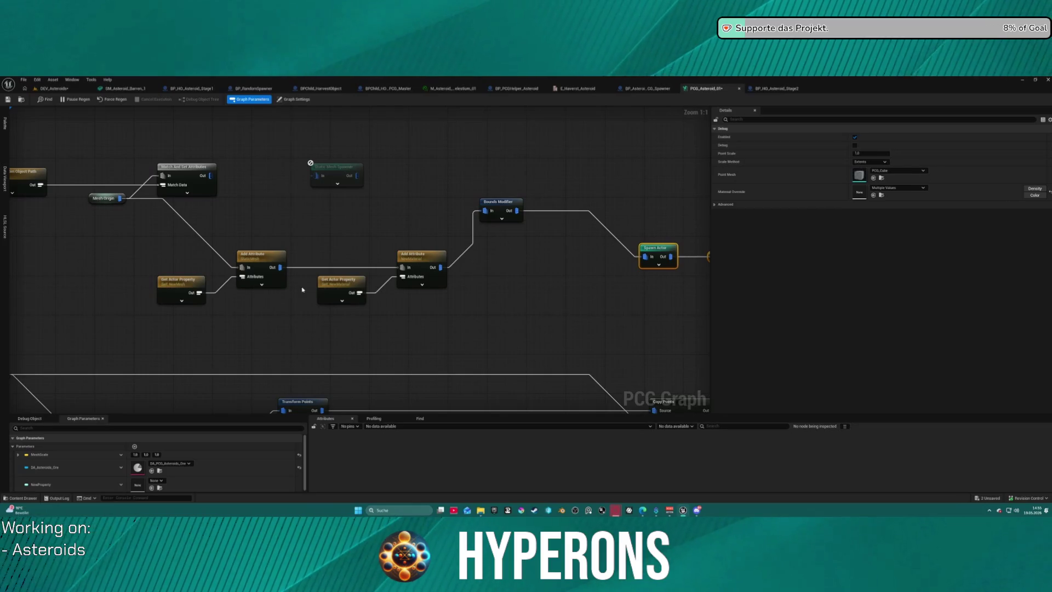
# Step: Duplicate Self Pruning, wire it between Bounds Modifier and Spawn Actor, then switch to DEV_Asteroids
pyautogui.moveTo(125, 238); pyautogui.dragTo(315, 230)
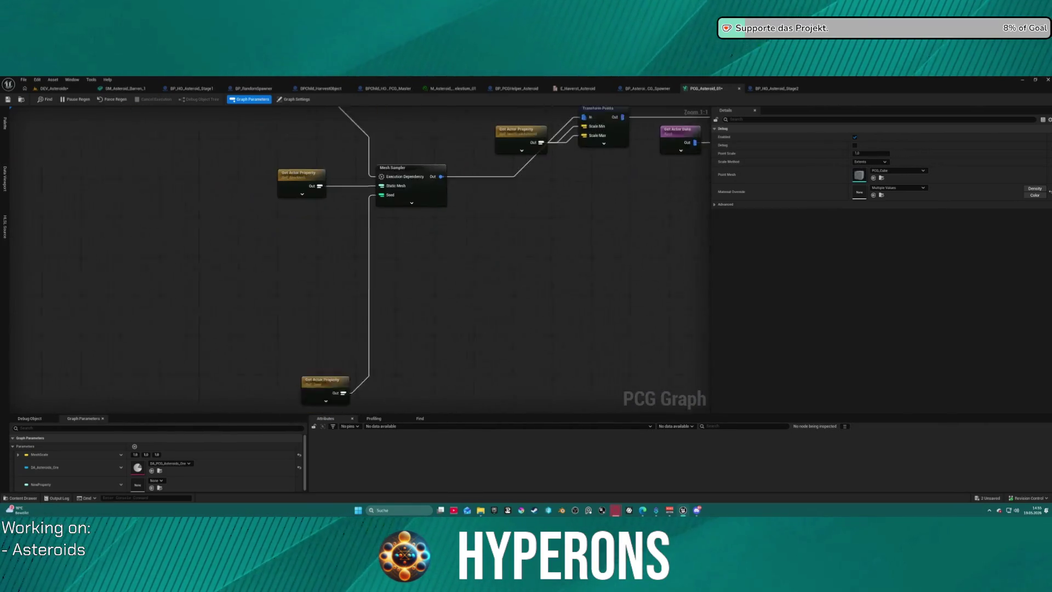
pyautogui.moveTo(658, 110); pyautogui.dragTo(308, 339)
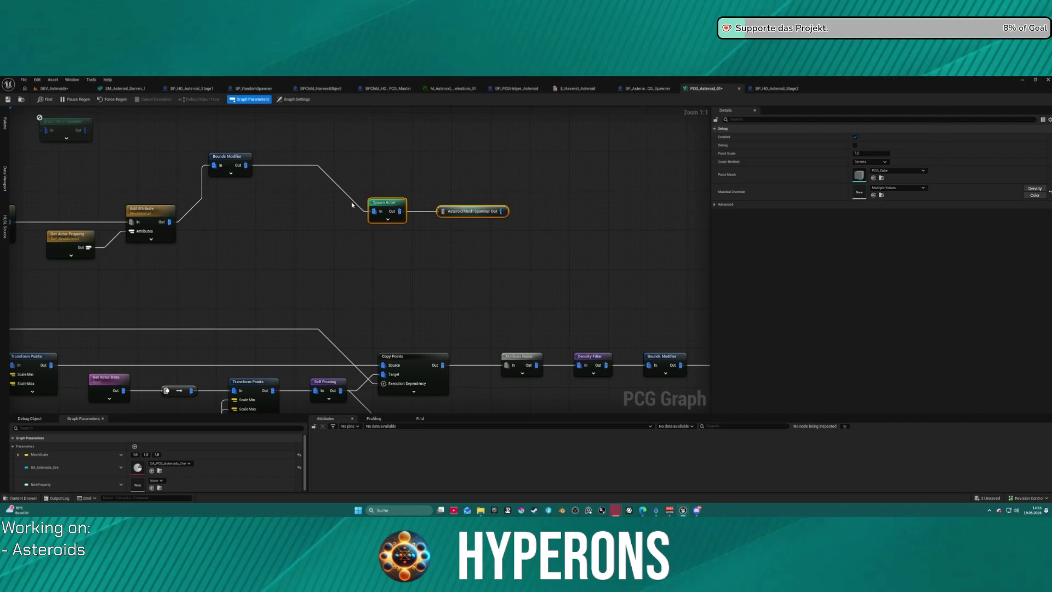
pyautogui.click(326, 383)
pyautogui.hotkey('ctrl', 'c')
pyautogui.hotkey('ctrl', 'v')
pyautogui.moveTo(408, 243)
pyautogui.mouseDown()
pyautogui.moveTo(368, 239)
pyautogui.moveTo(266, 182)
pyautogui.mouseUp()
pyautogui.click(254, 166)
pyautogui.click(274, 176)
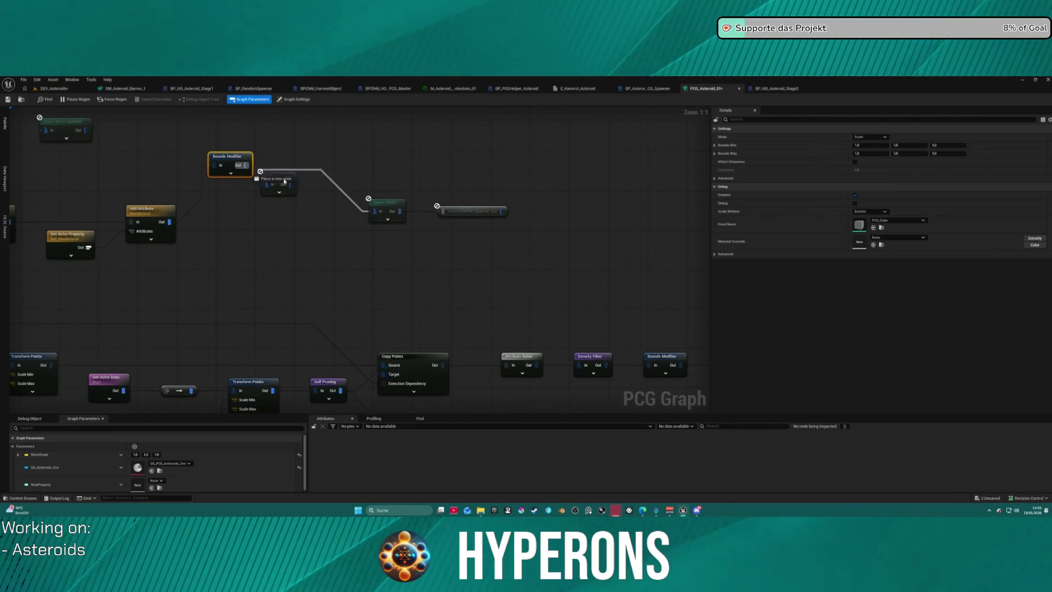
pyautogui.moveTo(266, 184); pyautogui.dragTo(247, 166)
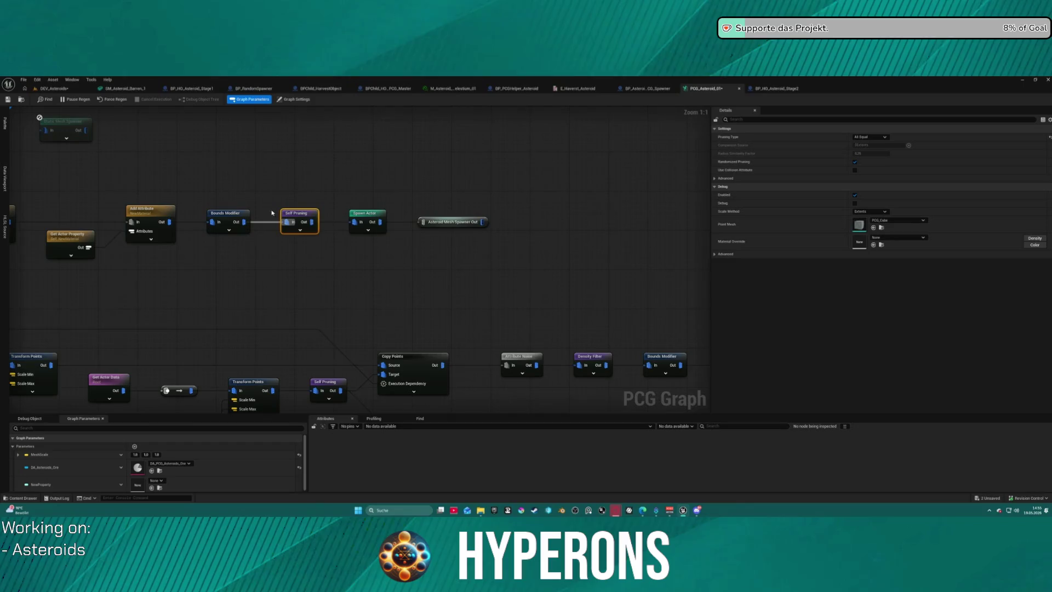
pyautogui.click(53, 88)
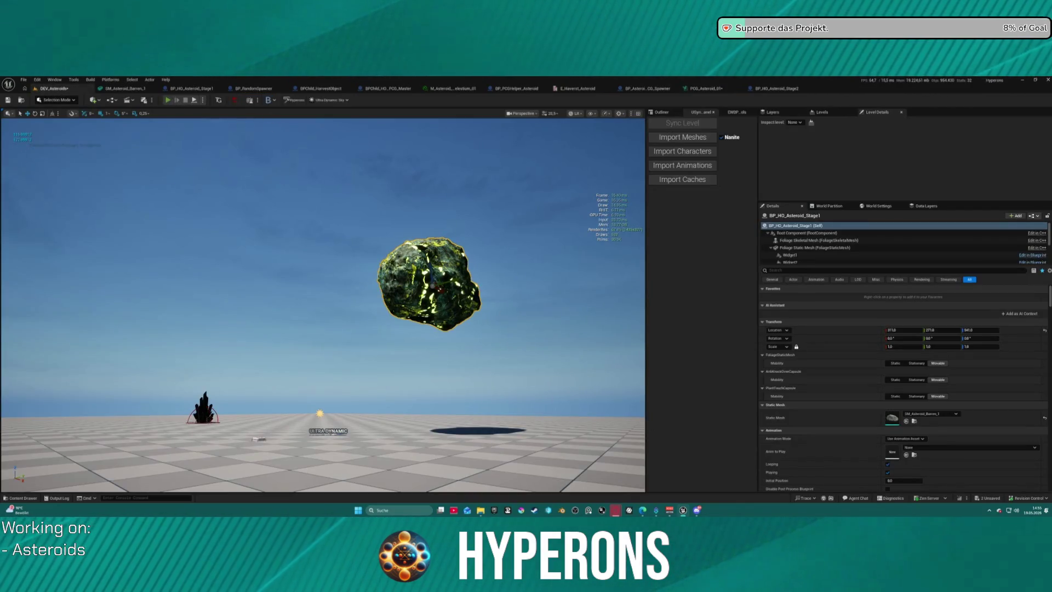
# Step: Play DEV_Asteroids, toggle the inventory, laser-mine asteroids among the floating ones, then stop
pyautogui.hotkey('alt', 'p')
pyautogui.press('i')
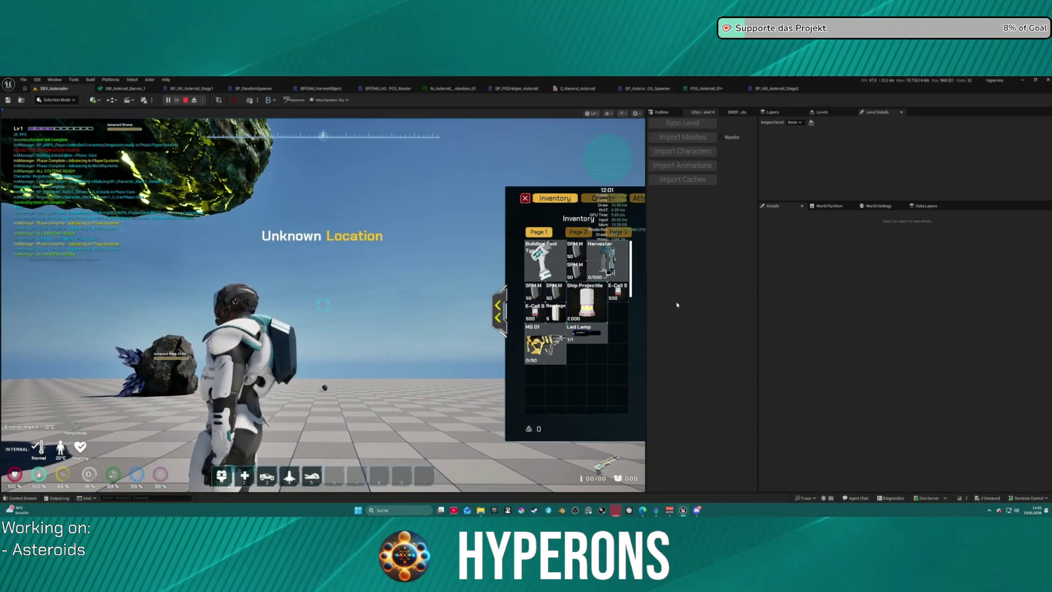
pyautogui.press('i')
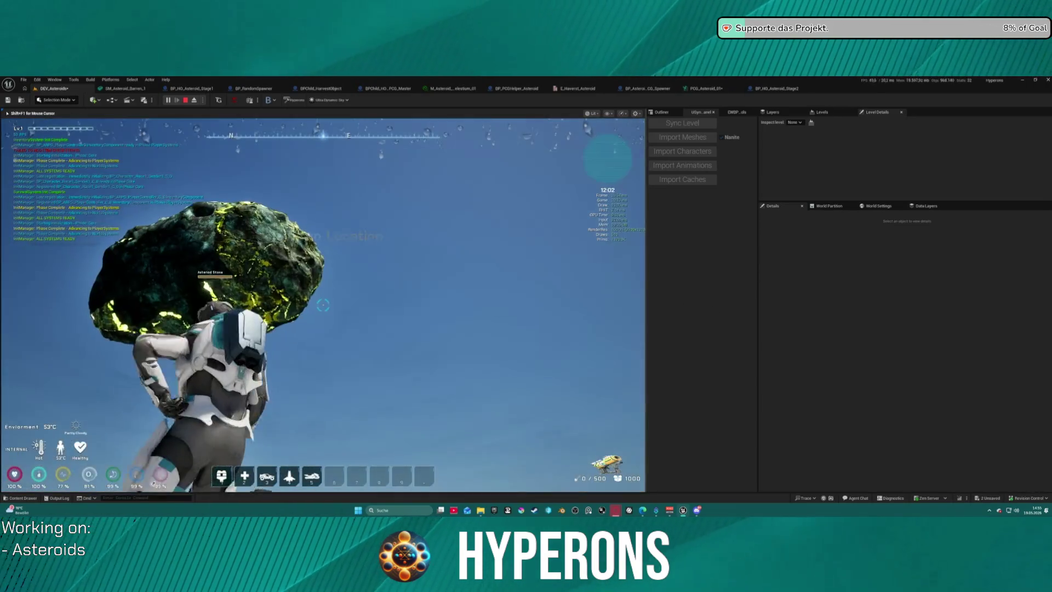
pyautogui.click(323, 305)
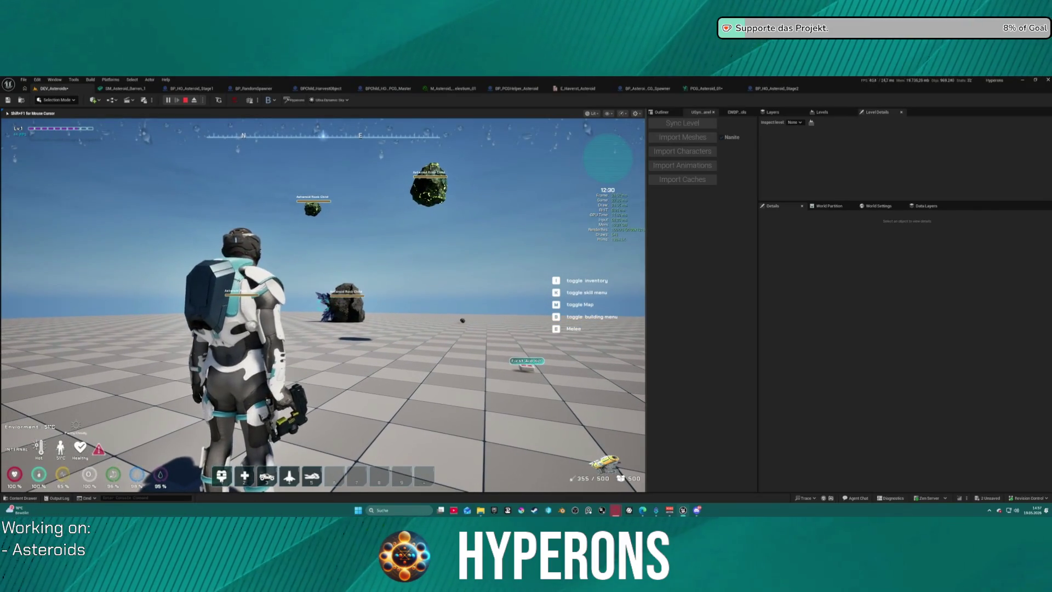
pyautogui.press('Escape')
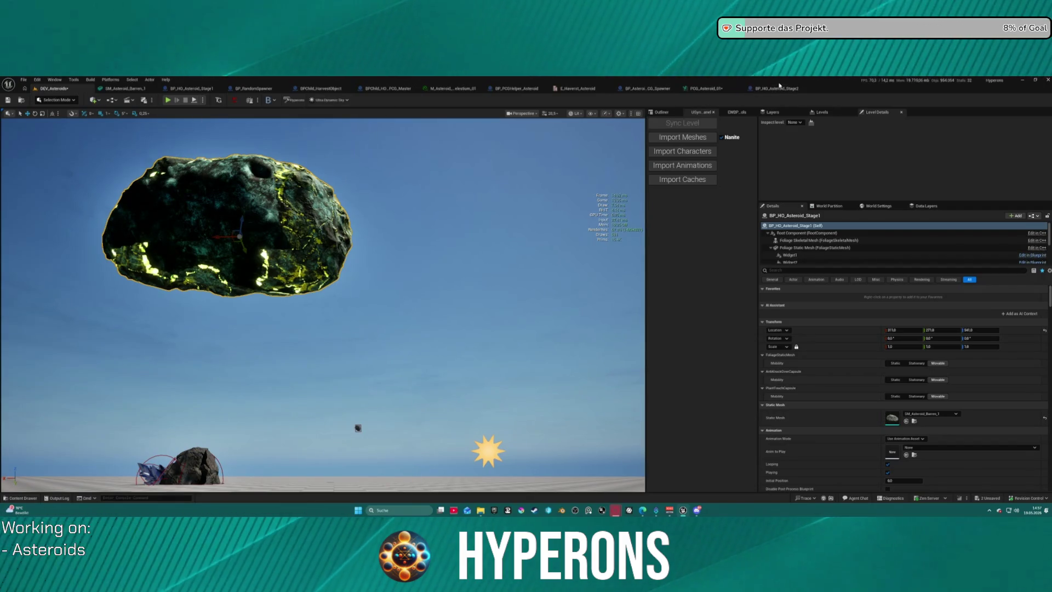
# Step: Switch to the BP_HO_Asteroid_Stage2 blueprint tab
pyautogui.click(781, 88)
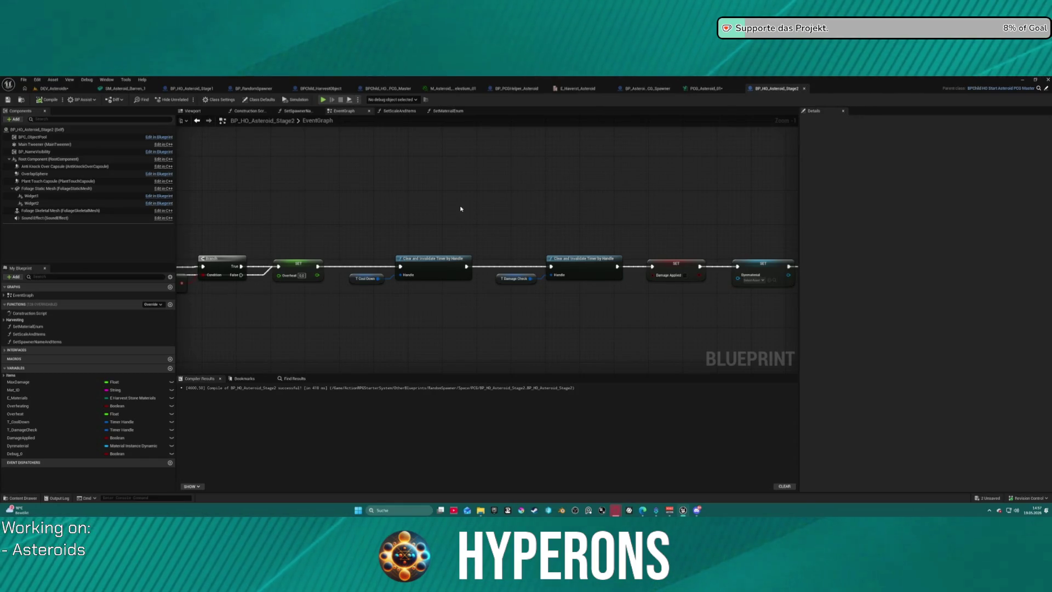
pyautogui.scroll(-3, 460, 208)
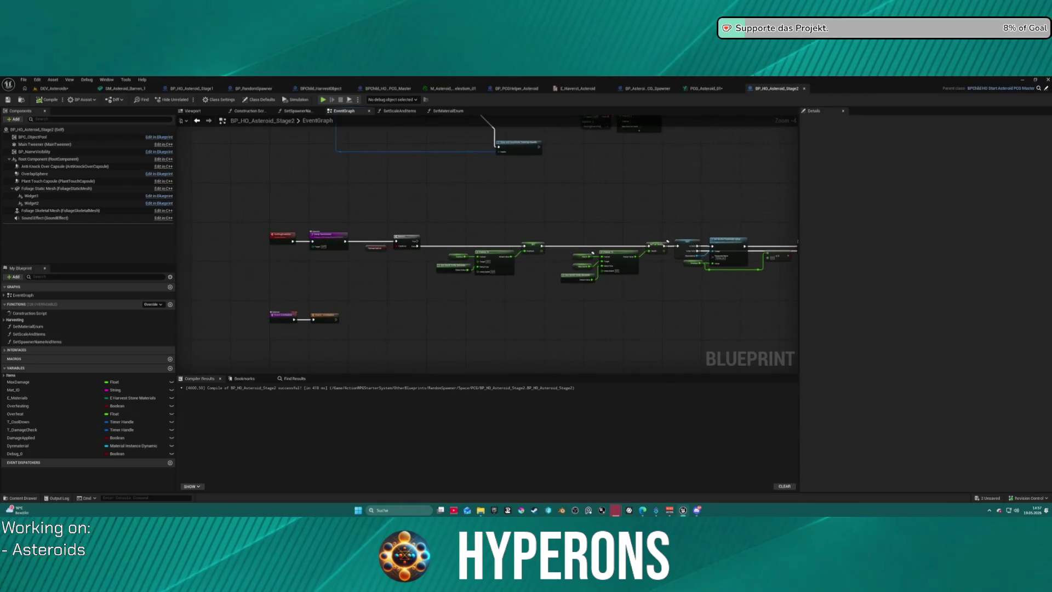
pyautogui.scroll(2, 592, 252)
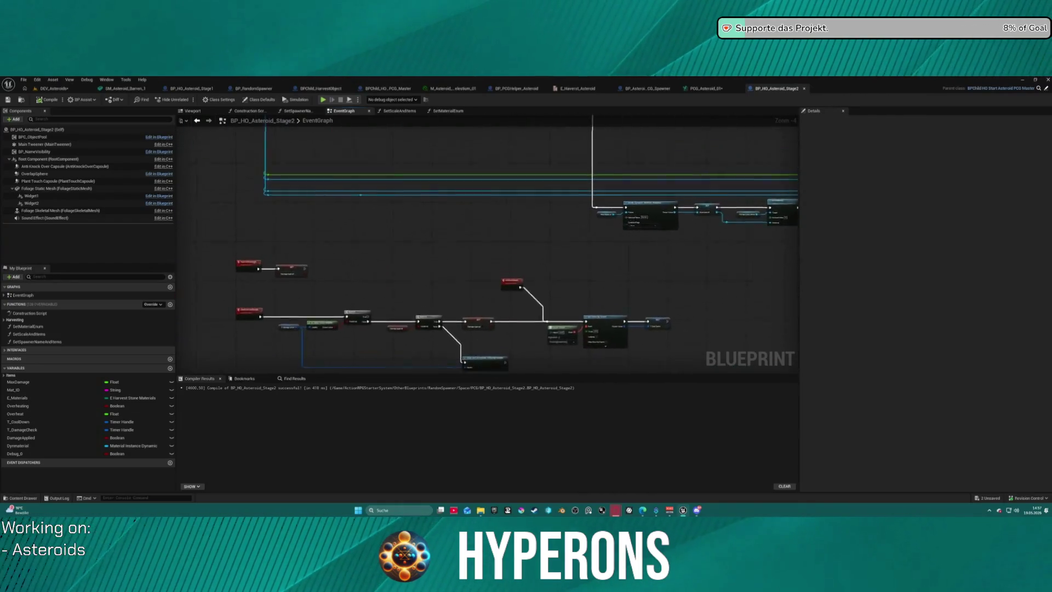
pyautogui.click(249, 111)
pyautogui.scroll(-5, 481, 195)
pyautogui.scroll(8, 448, 186)
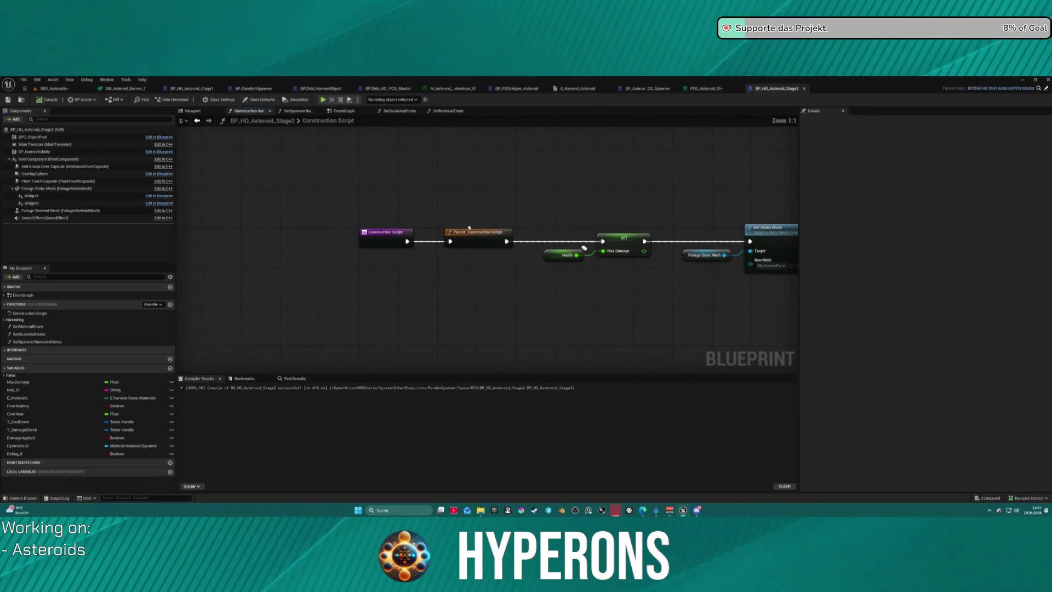
pyautogui.click(343, 110)
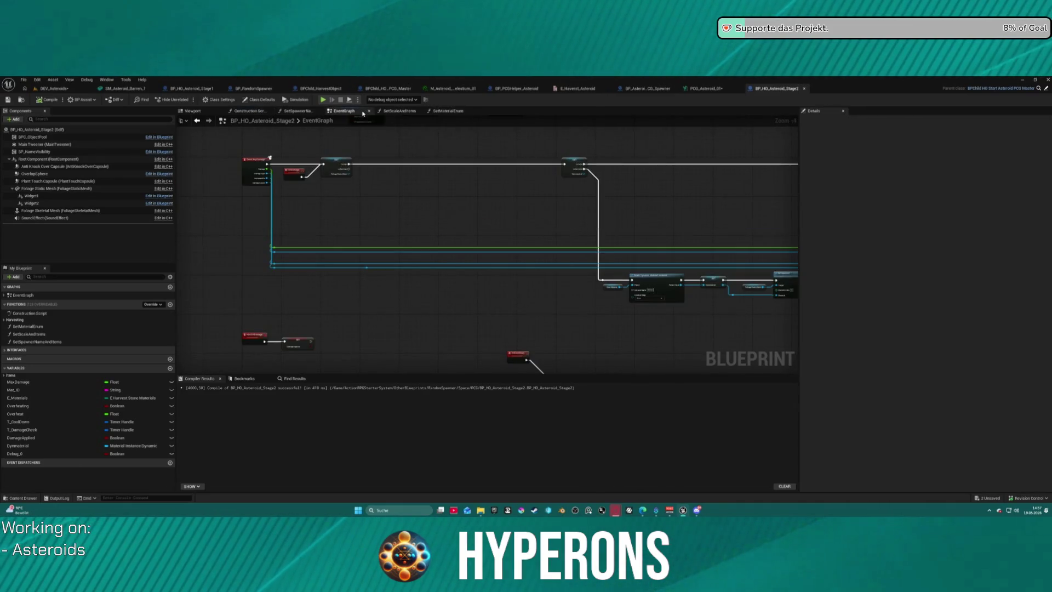
pyautogui.scroll(-3, 318, 252)
pyautogui.scroll(9, 315, 296)
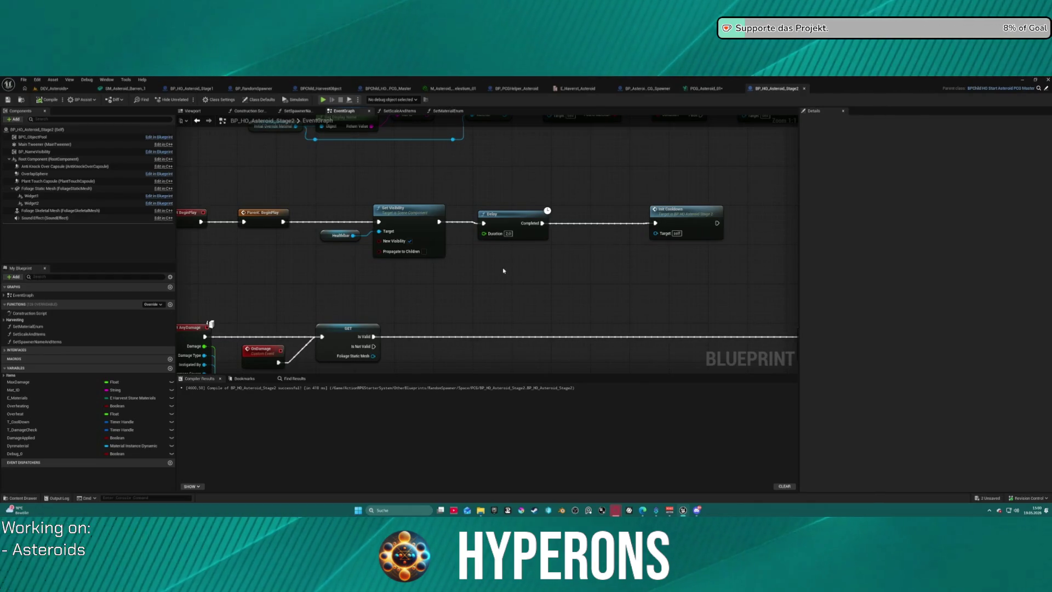
# Step: Zoom out over the EventGraph's AnyDamage event, SET node and IsValid check
pyautogui.scroll(-6, 503, 271)
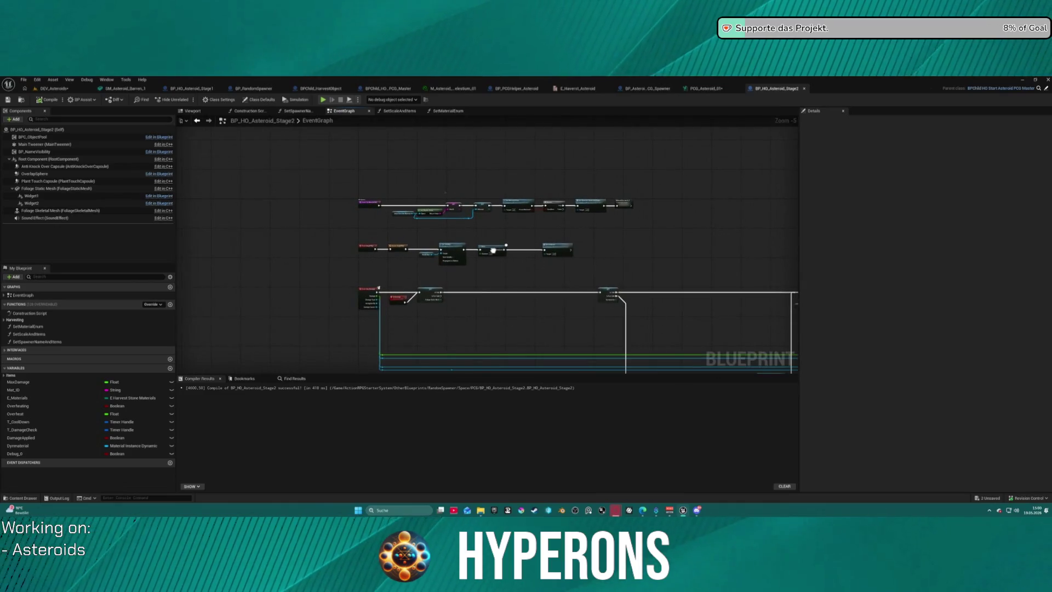
# Step: Break the execution wire leaving Event On Material Set and launch a Standalone play test
pyautogui.scroll(3, 493, 251)
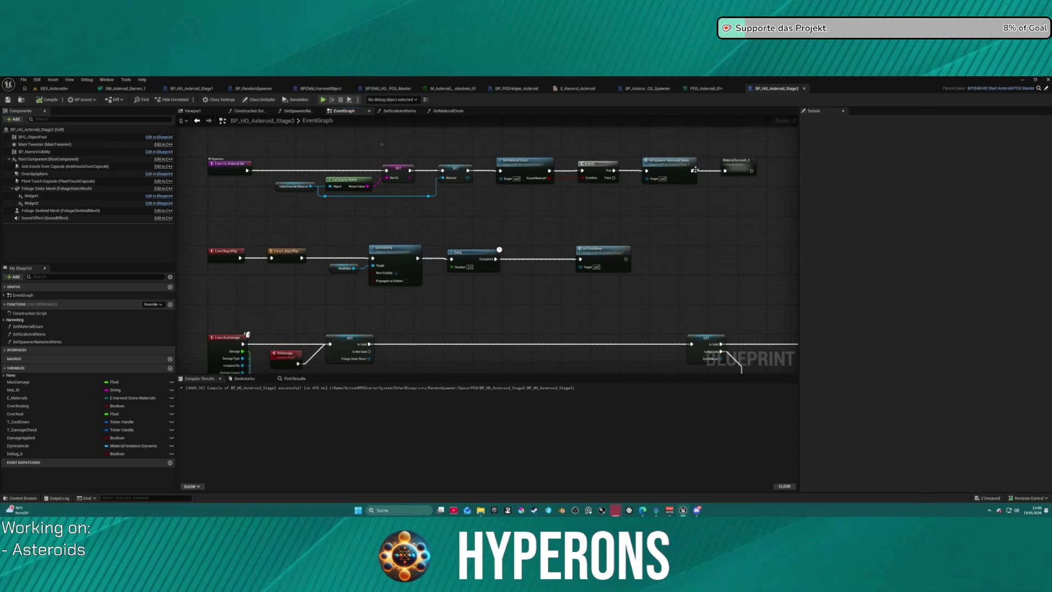
pyautogui.press('super')
pyautogui.click(263, 173)
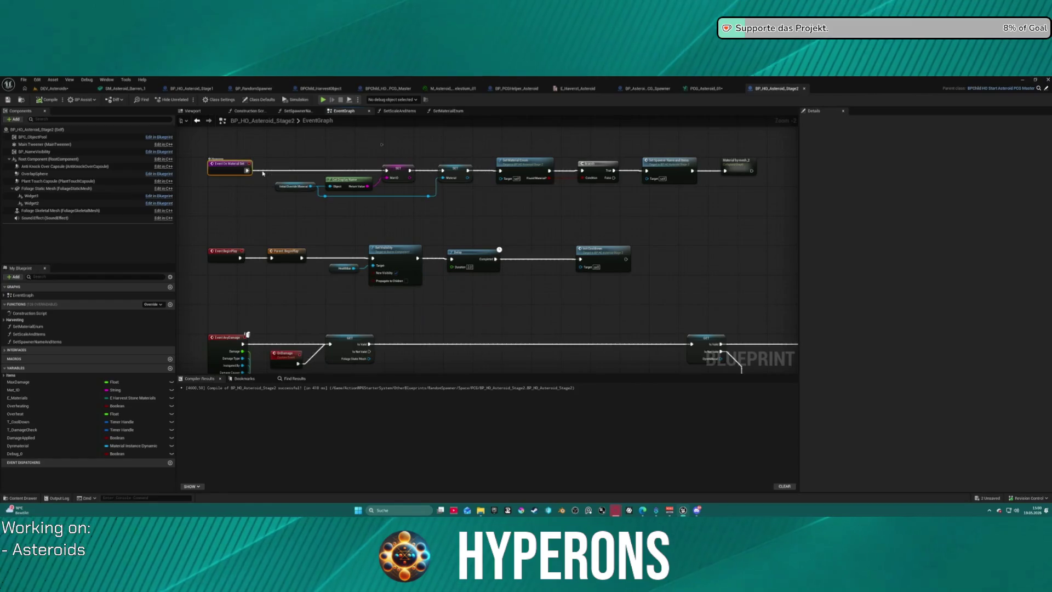
pyautogui.keyDown('alt'); pyautogui.click(263, 171); pyautogui.keyUp('alt')
pyautogui.click(324, 101)
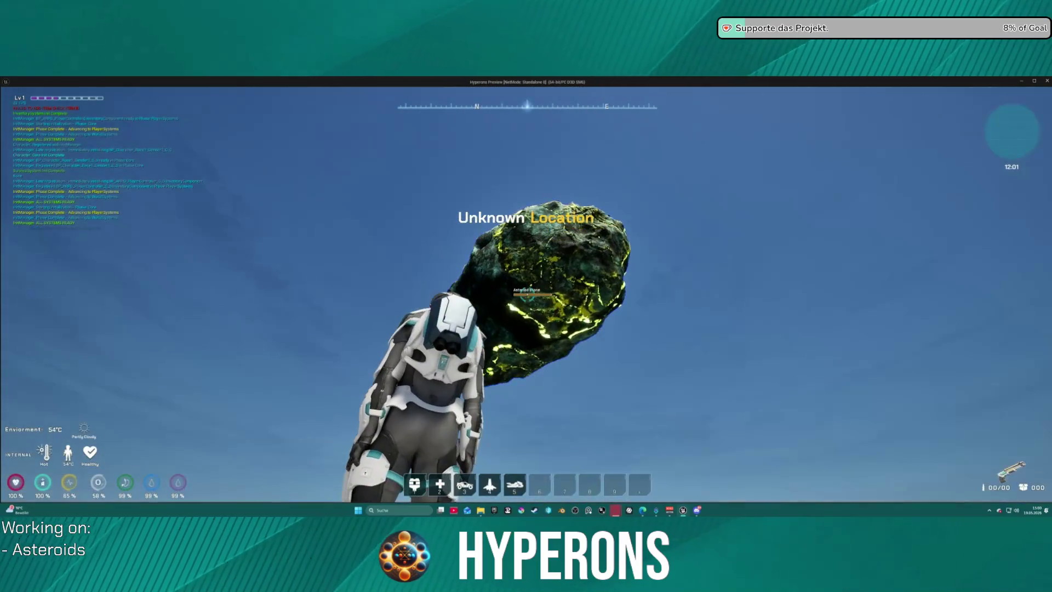
# Step: Equip and reload the Harvester, mine the asteroid into three glowing chunks, then exit play
pyautogui.press('i')
pyautogui.click(1027, 245)
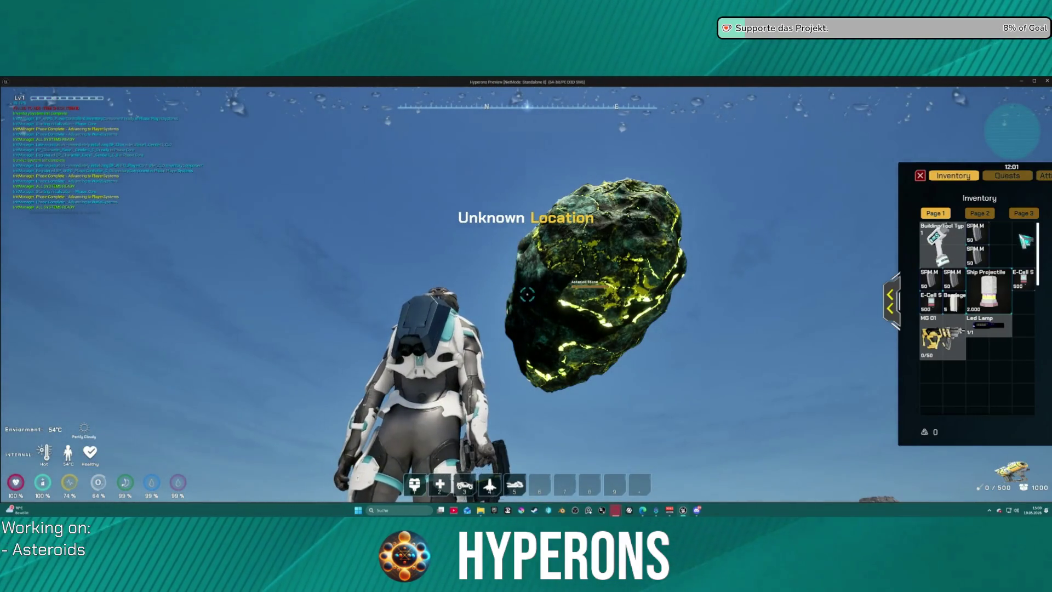
pyautogui.press('i')
pyautogui.press('r')
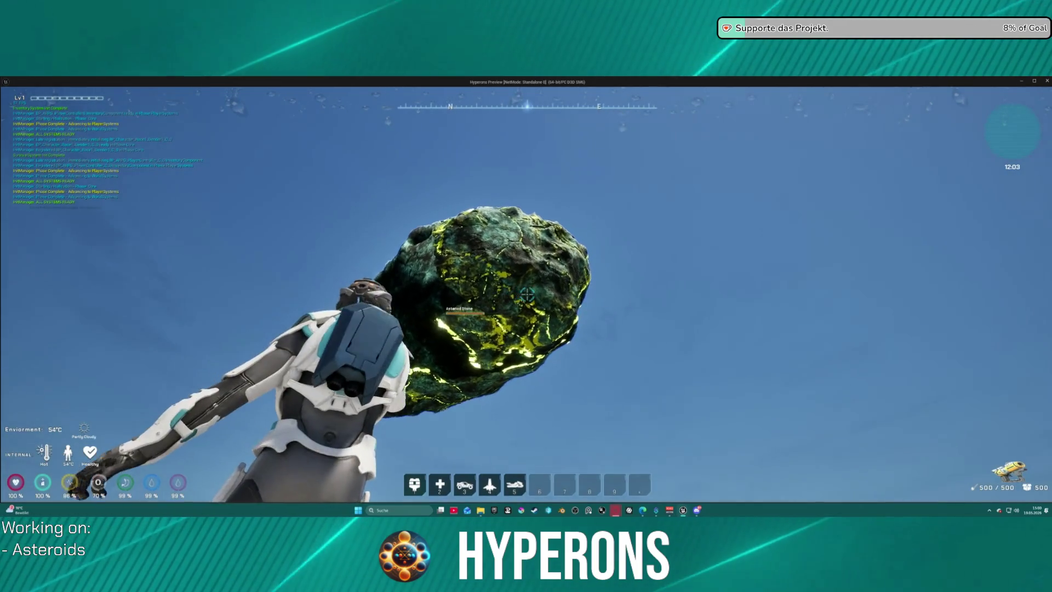
pyautogui.click(527, 294)
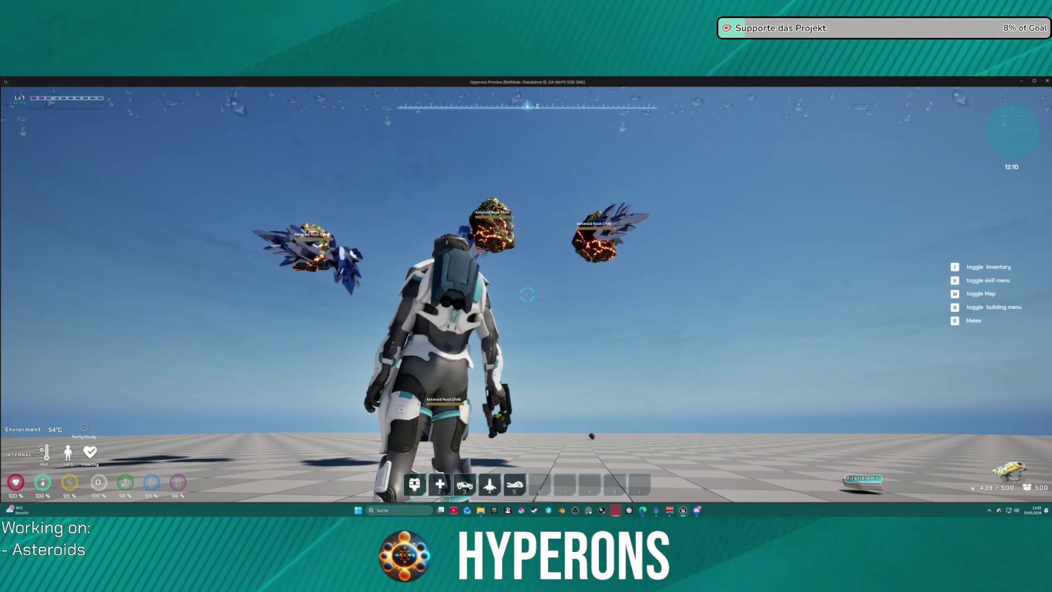
pyautogui.press('Escape')
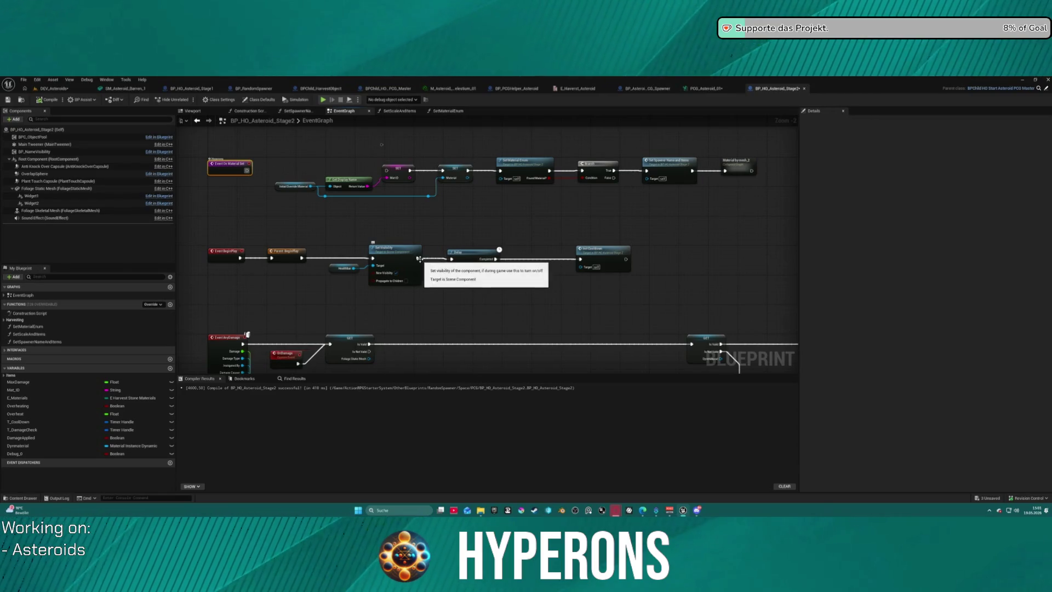
# Step: Inspect Dynmaterial and the SetMaterialEnum and SetSpawnerNameAndItems graphs, then open SetScaleAndItems
pyautogui.moveTo(440, 304)
pyautogui.mouseDown()
pyautogui.moveTo(451, 172)
pyautogui.moveTo(175, 116)
pyautogui.moveTo(328, 165)
pyautogui.moveTo(482, 242)
pyautogui.moveTo(530, 215)
pyautogui.mouseUp()
pyautogui.click(530, 216)
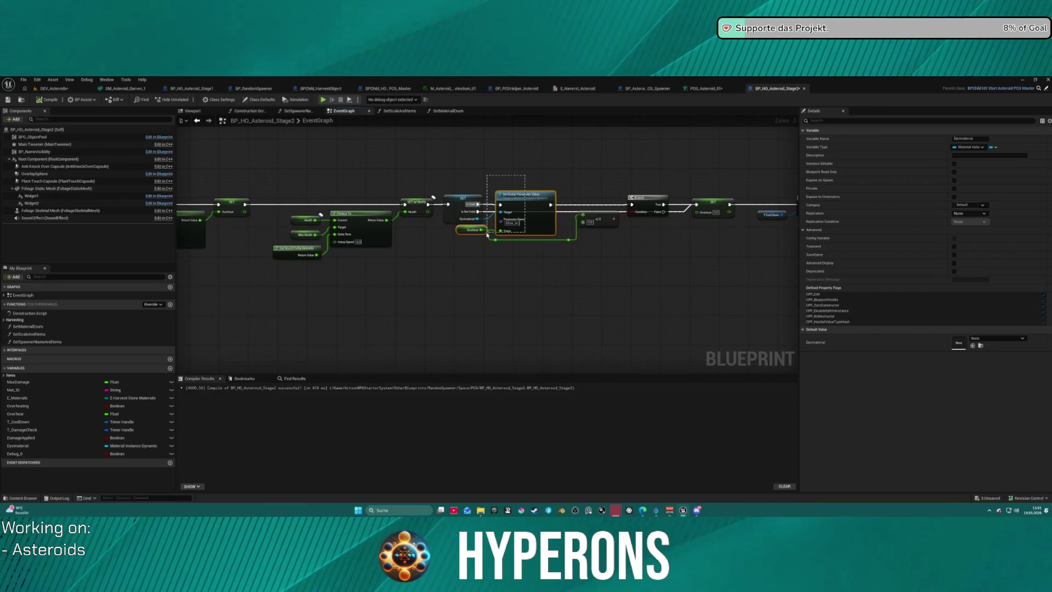
pyautogui.moveTo(487, 235); pyautogui.dragTo(501, 234)
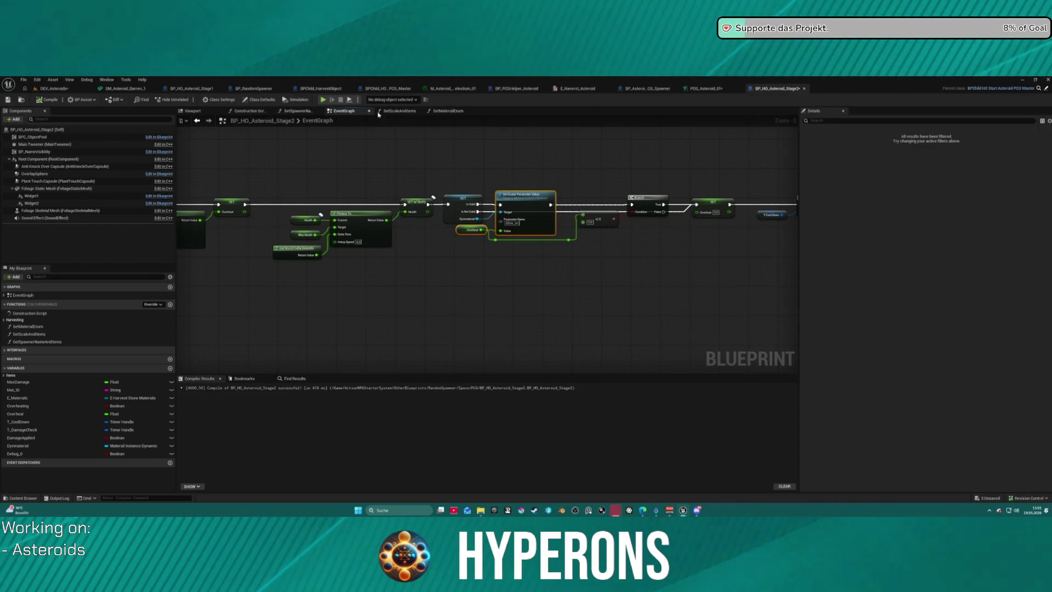
pyautogui.click(447, 111)
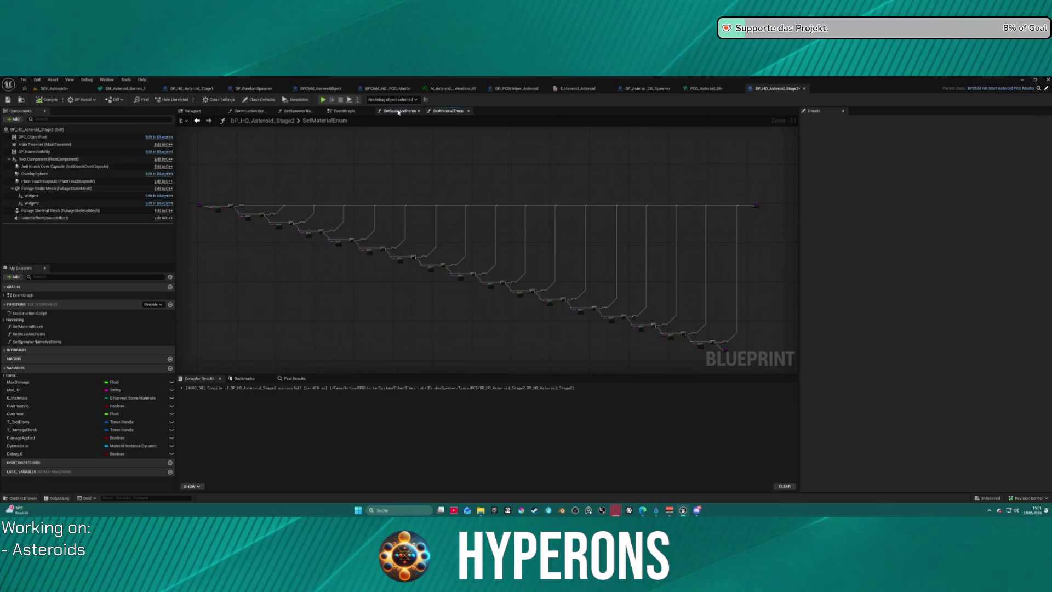
pyautogui.click(291, 112)
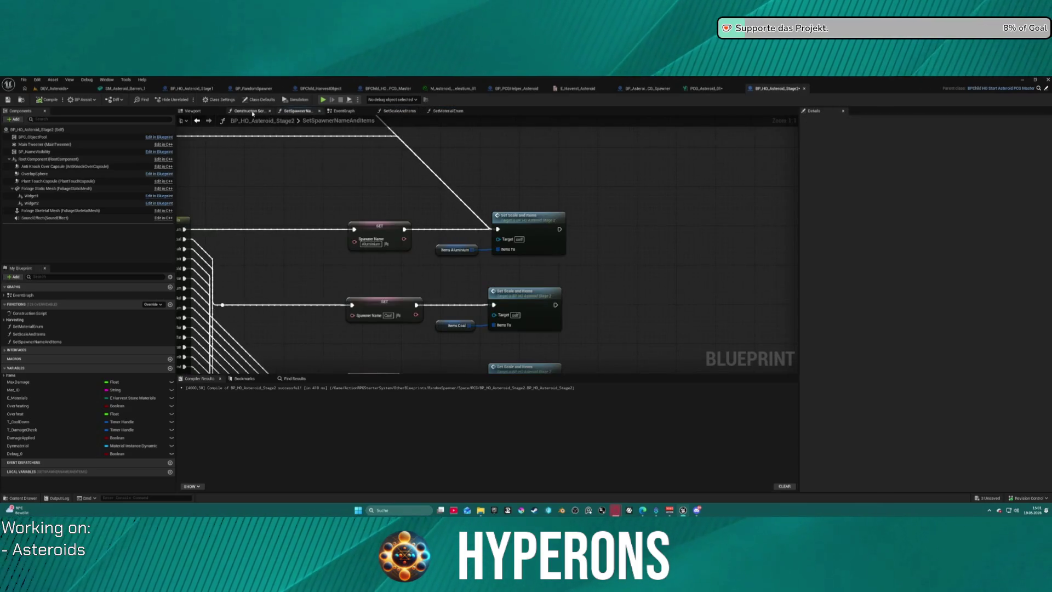
pyautogui.doubleClick(486, 211)
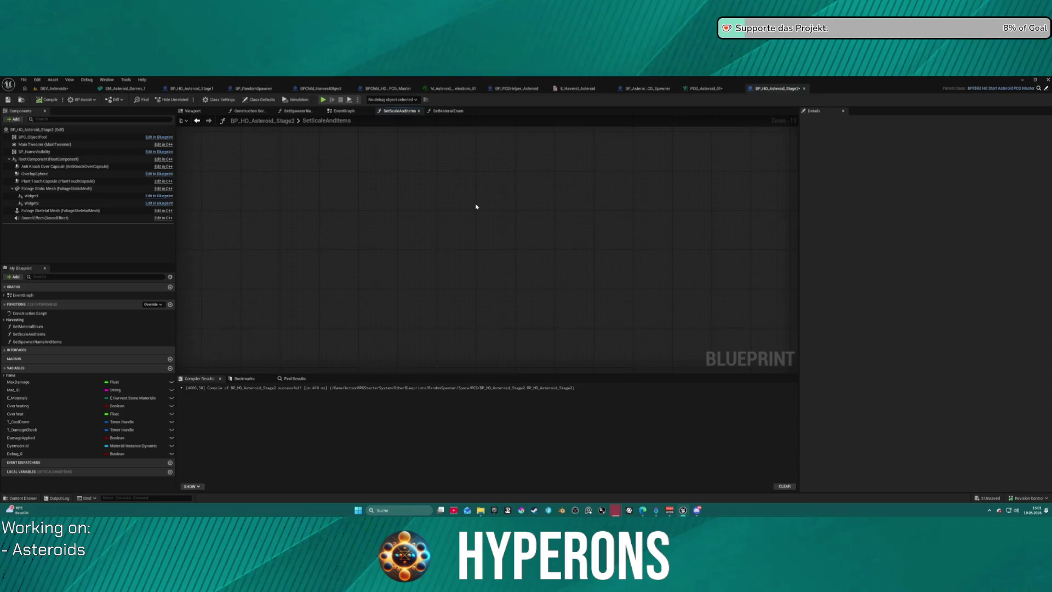
# Step: Paste Set Scalar Parameter Value after Set Material, fed by SET Overheat and targeting Dynmaterial
pyautogui.scroll(13, 524, 204)
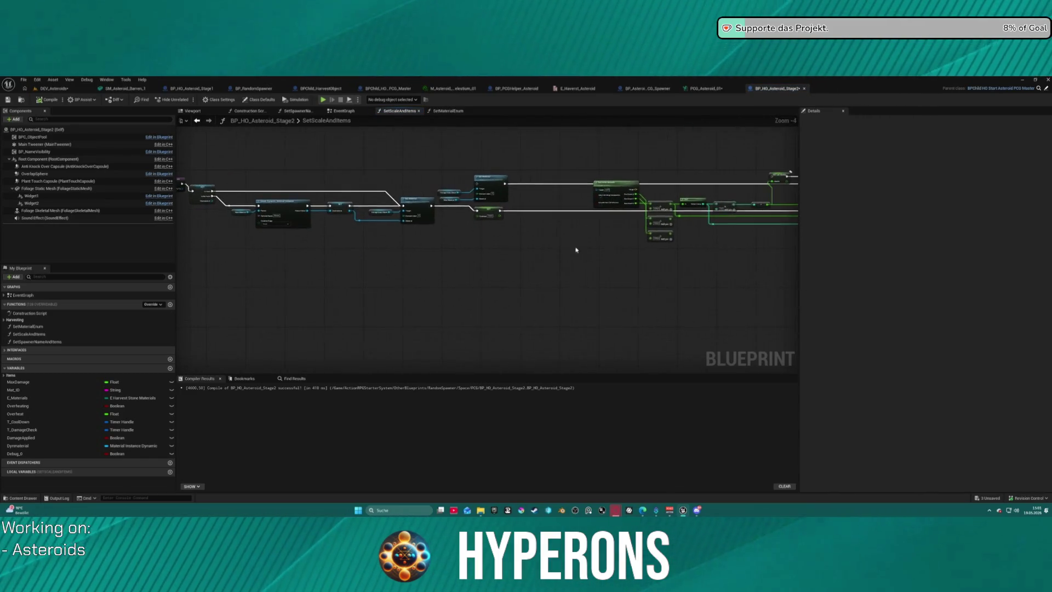
pyautogui.hotkey('ctrl', 'v')
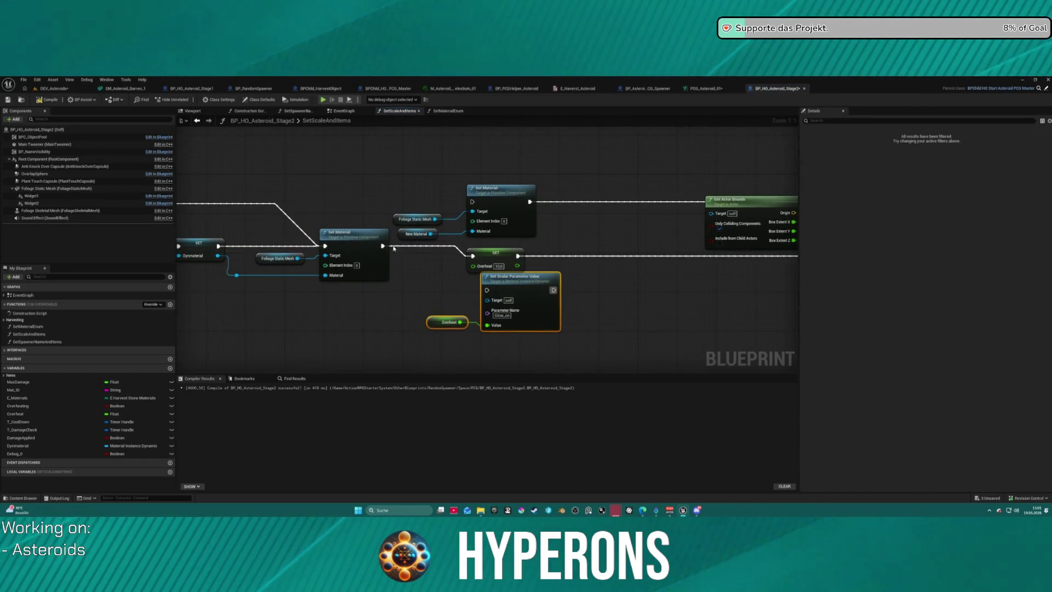
pyautogui.moveTo(382, 246); pyautogui.dragTo(492, 291)
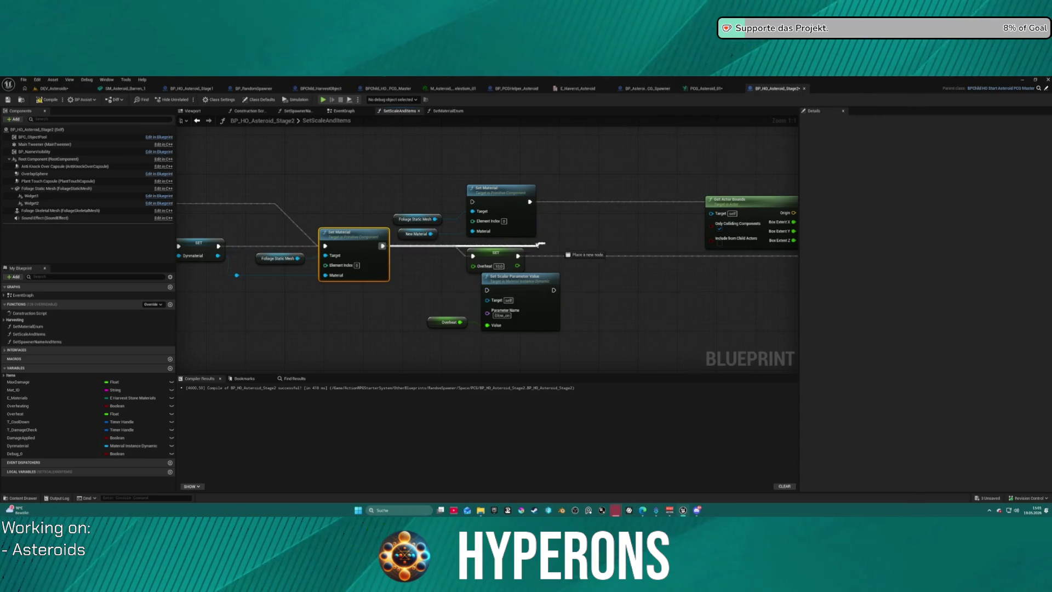
pyautogui.moveTo(518, 256); pyautogui.dragTo(471, 287)
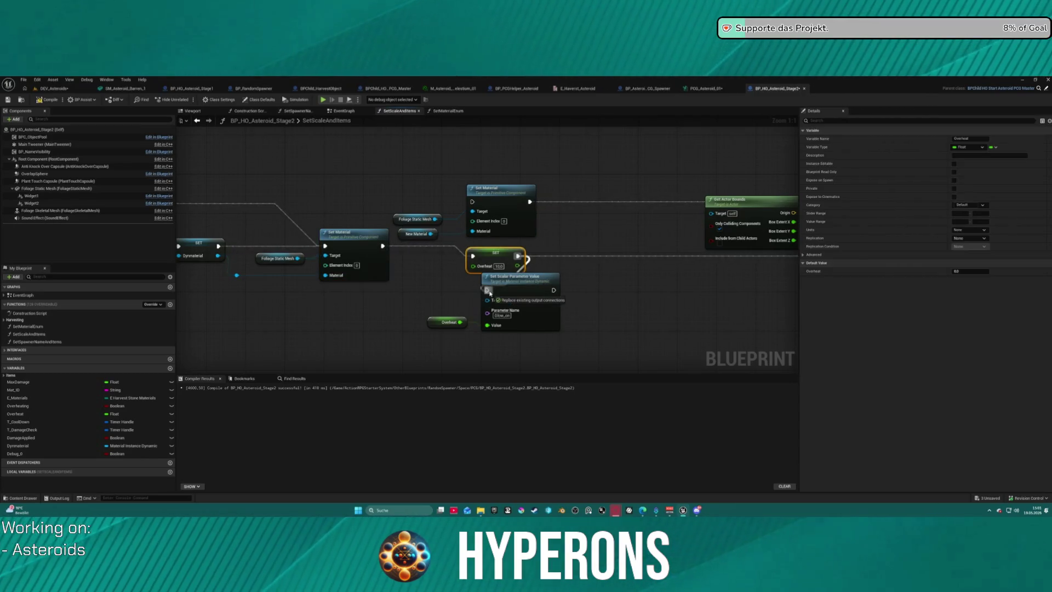
pyautogui.click(447, 322)
pyautogui.press('Delete')
pyautogui.moveTo(518, 266)
pyautogui.mouseDown()
pyautogui.moveTo(491, 327)
pyautogui.moveTo(416, 264)
pyautogui.mouseUp()
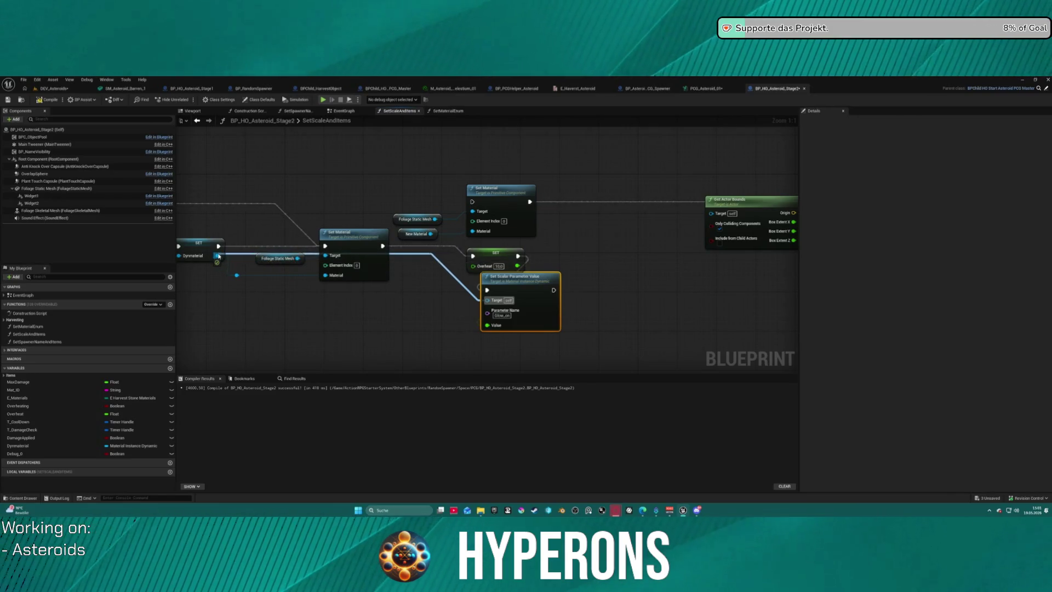
pyautogui.moveTo(238, 277); pyautogui.dragTo(238, 276)
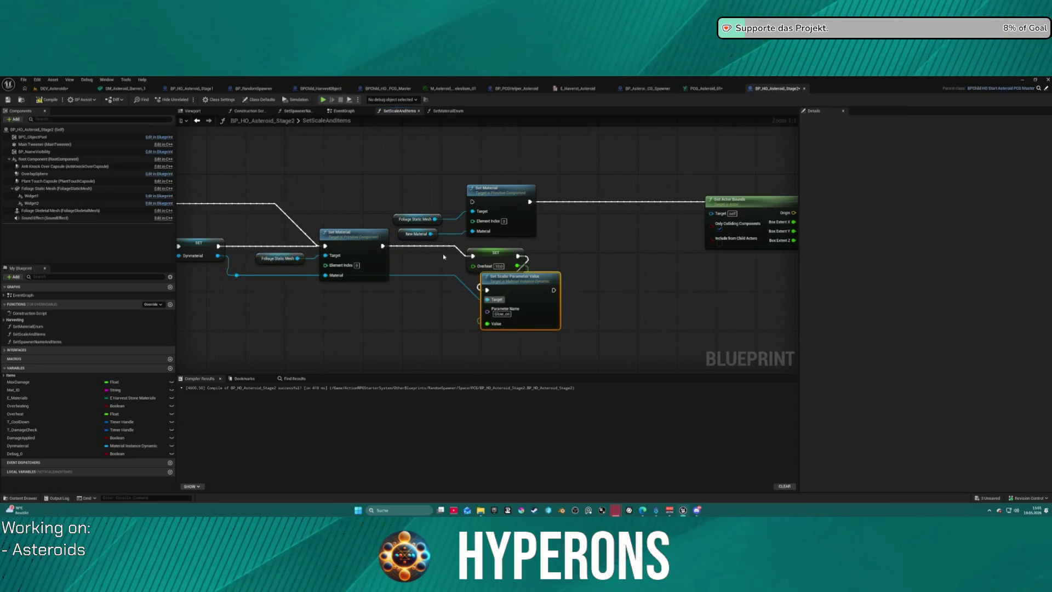
# Step: Rearrange the Overheat and Set Material nodes and continue execution from the scalar parameter node
pyautogui.moveTo(468, 203)
pyautogui.mouseDown()
pyautogui.moveTo(452, 245)
pyautogui.moveTo(454, 291)
pyautogui.mouseUp()
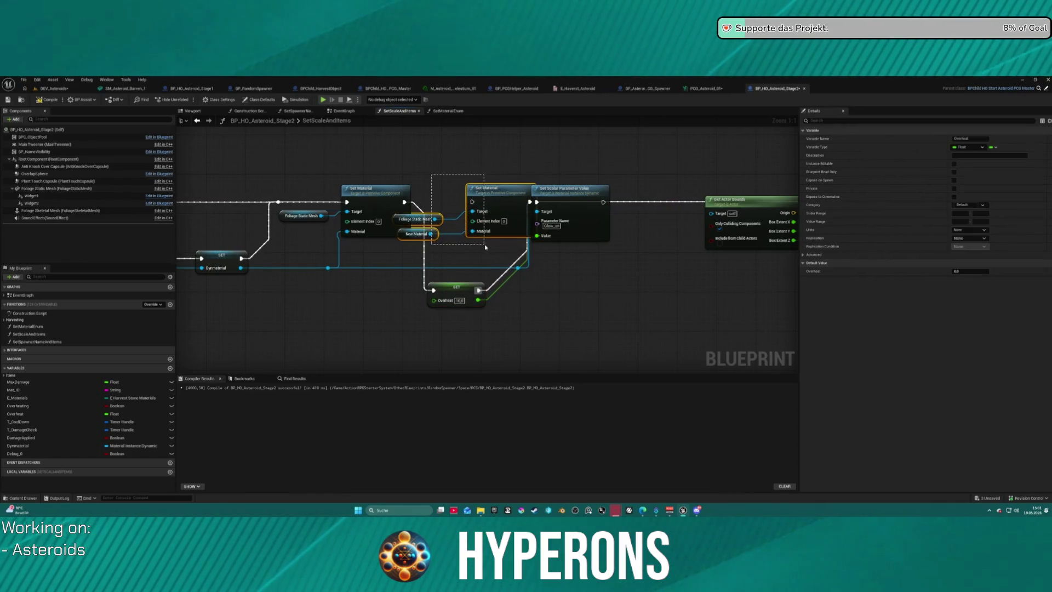
pyautogui.moveTo(485, 247); pyautogui.dragTo(485, 246)
pyautogui.moveTo(506, 198); pyautogui.dragTo(514, 132)
pyautogui.scroll(-2, 595, 204)
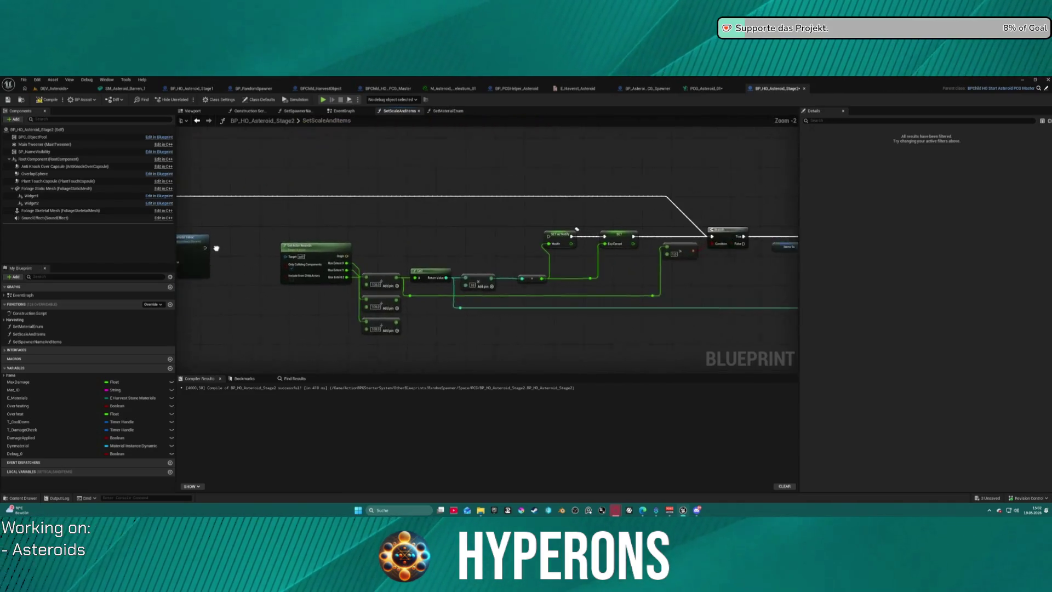
pyautogui.moveTo(238, 182)
pyautogui.mouseDown()
pyautogui.moveTo(285, 218)
pyautogui.moveTo(283, 233)
pyautogui.moveTo(503, 195)
pyautogui.mouseUp()
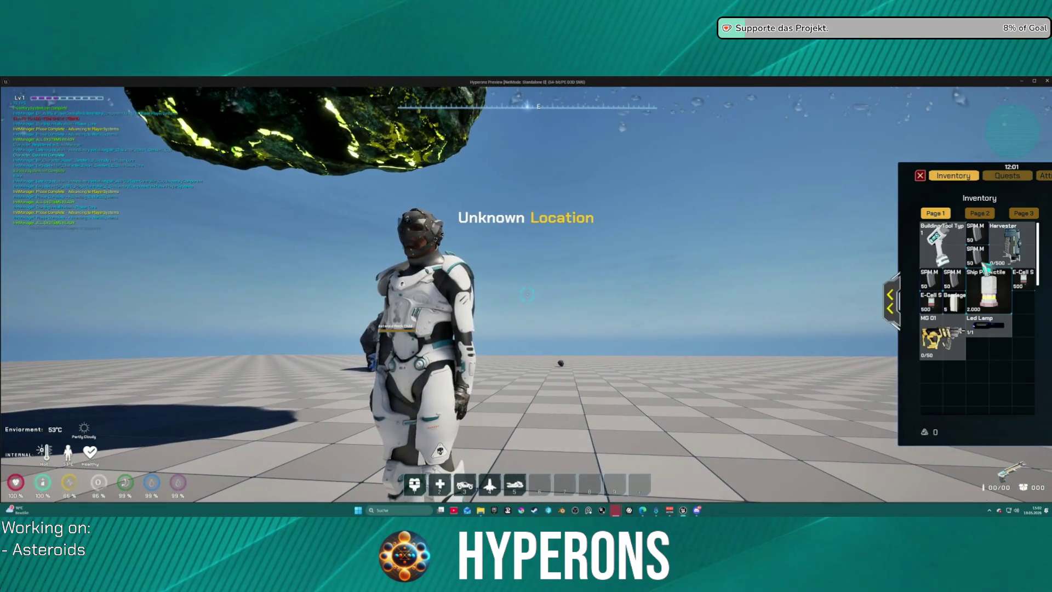
# Step: Retest with the Harvester until the asteroid glows red-hot and splits, then inspect the Overheat SET node
pyautogui.doubleClick(1006, 229)
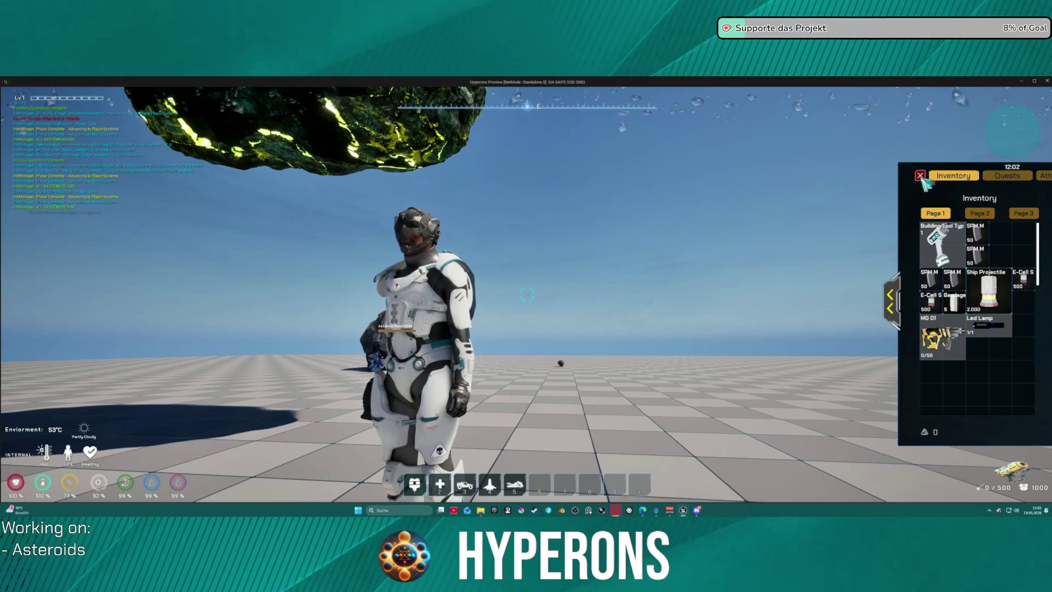
pyautogui.click(922, 177)
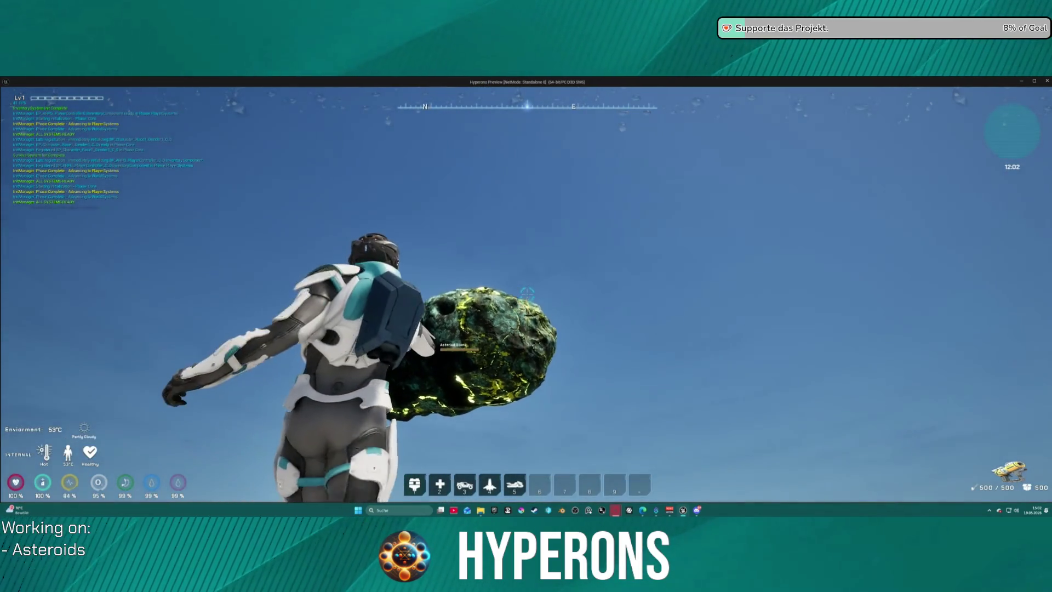
pyautogui.moveTo(527, 294); pyautogui.dragTo(527, 294)
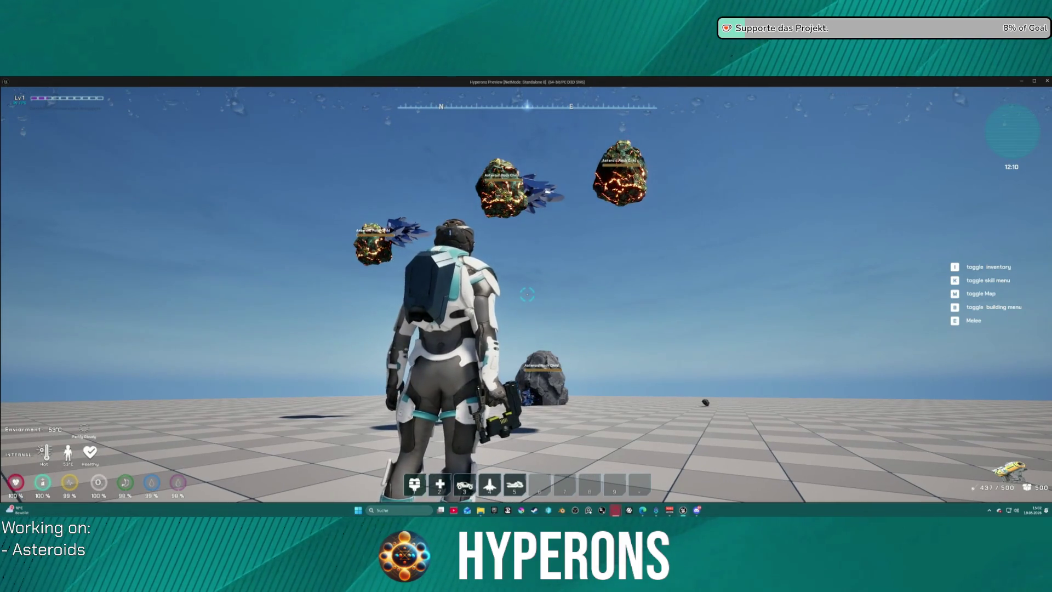
pyautogui.press('Escape')
pyautogui.click(411, 279)
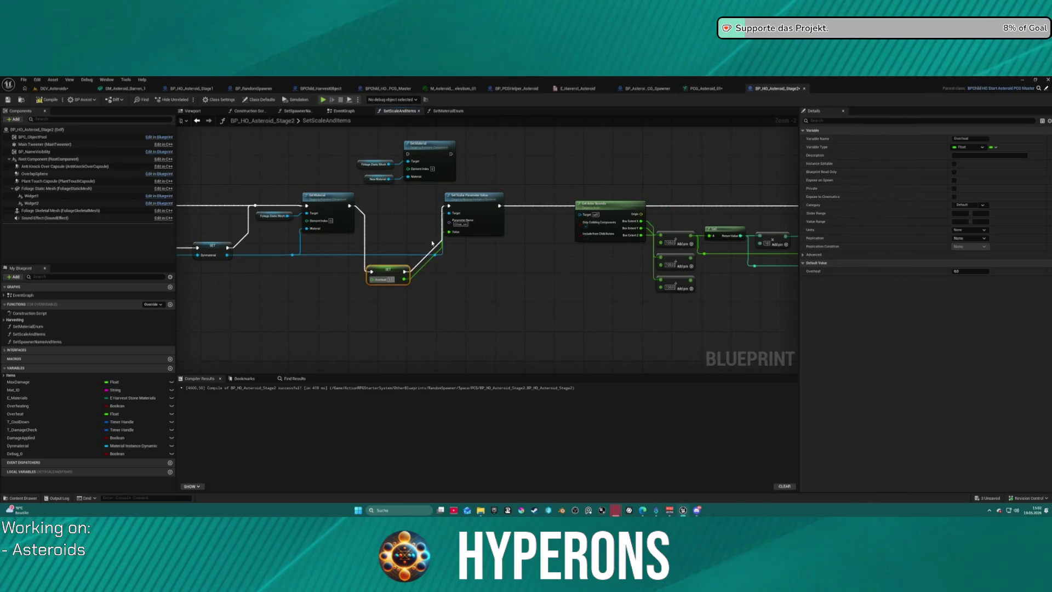
# Step: Return to the EventGraph and bring the Material by mesh_2 node into view
pyautogui.click(344, 110)
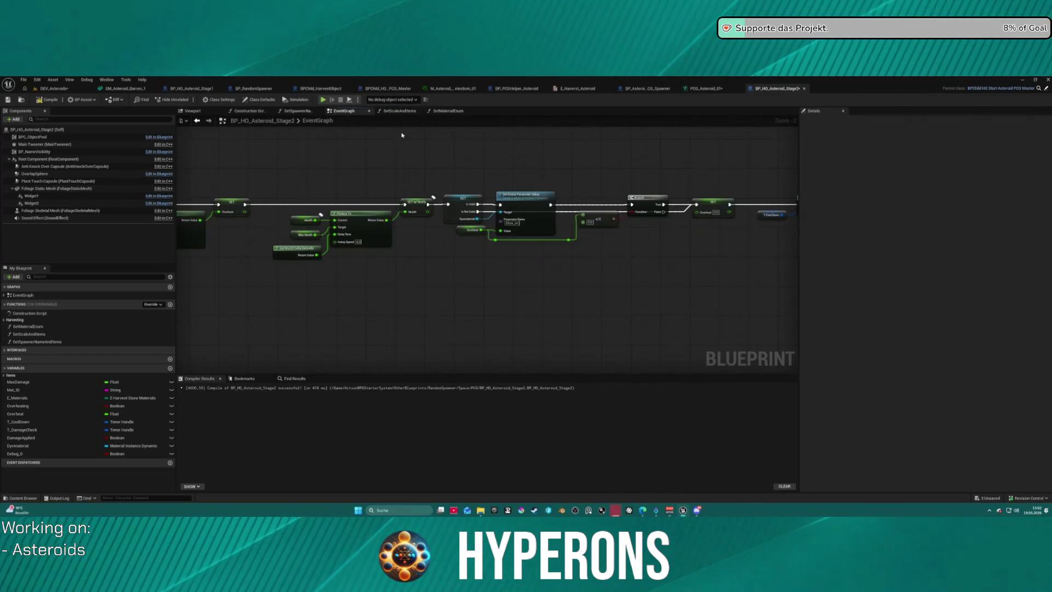
pyautogui.scroll(-4, 575, 159)
pyautogui.scroll(6, 486, 327)
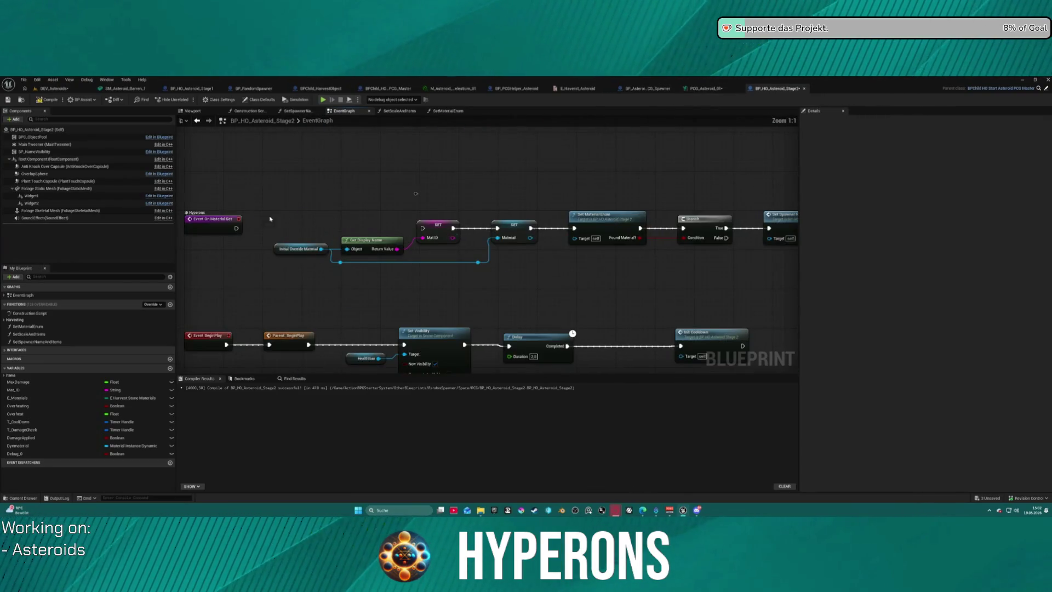
pyautogui.moveTo(245, 226); pyautogui.dragTo(118, 229)
# Step: Inspect the collapsed Material by mesh_2 graph, then go back to the material-set event chain
pyautogui.doubleClick(781, 226)
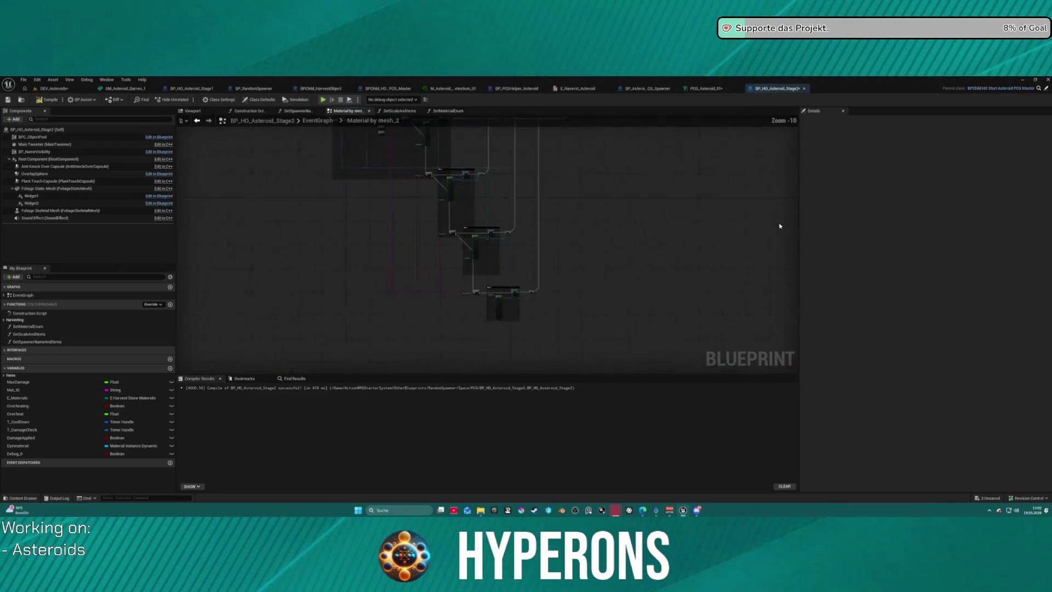
pyautogui.scroll(4, 447, 206)
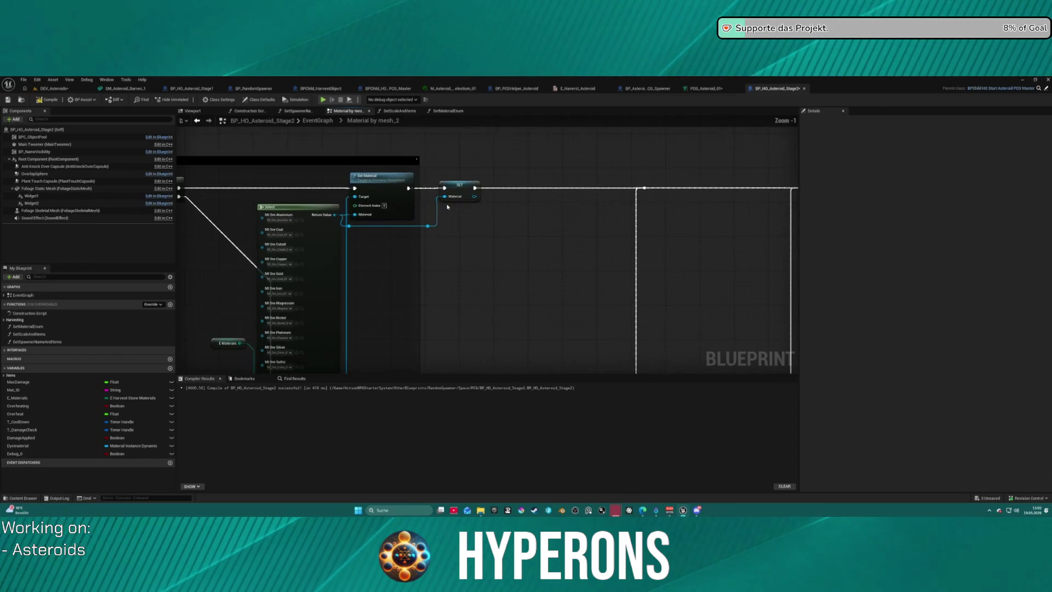
pyautogui.scroll(-1, 424, 220)
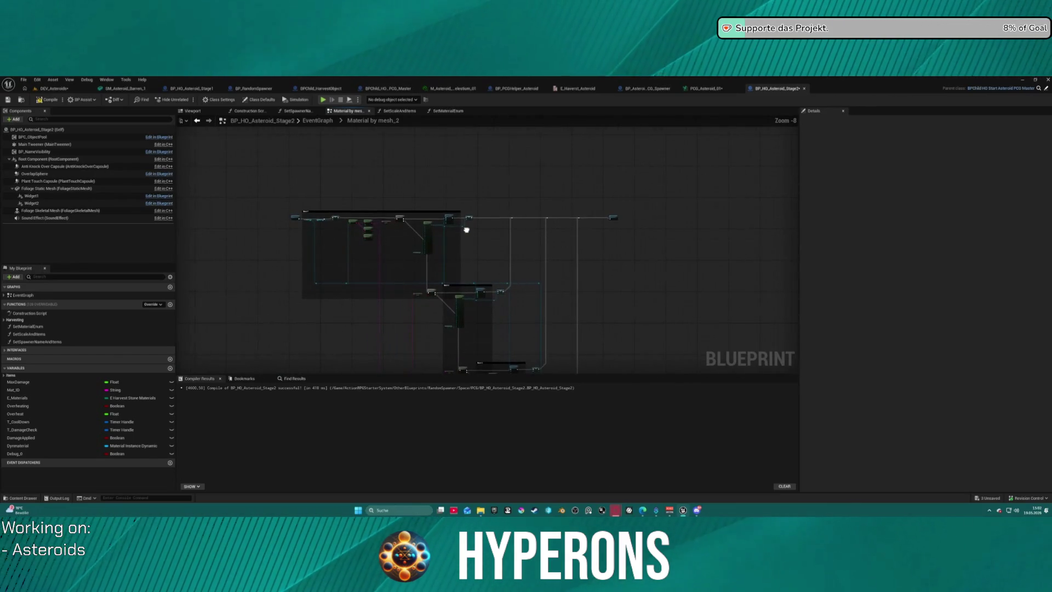
pyautogui.scroll(1, 260, 200)
pyautogui.moveTo(260, 200); pyautogui.dragTo(406, 208)
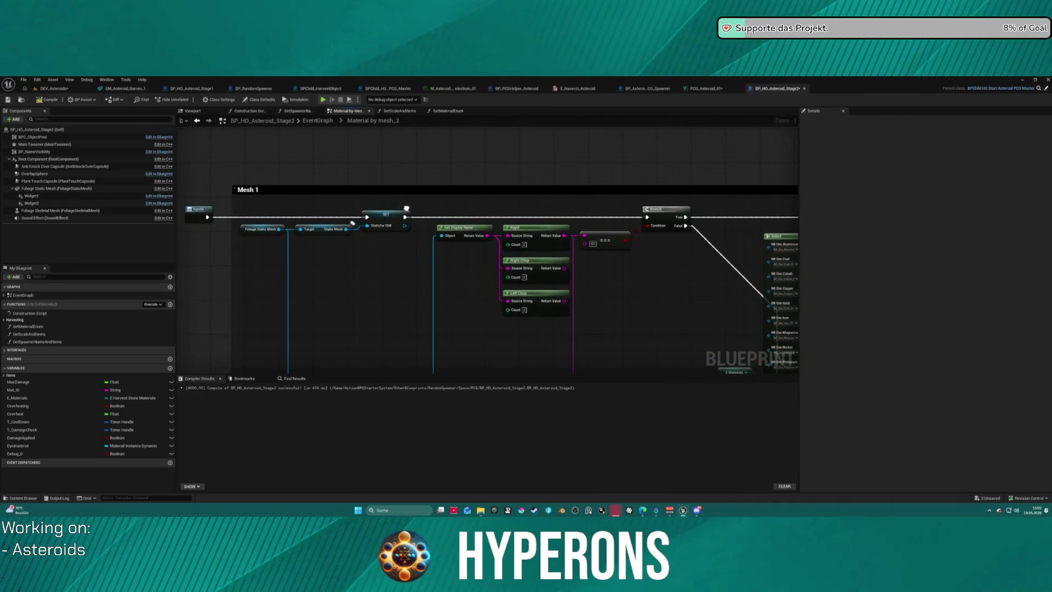
pyautogui.click(197, 122)
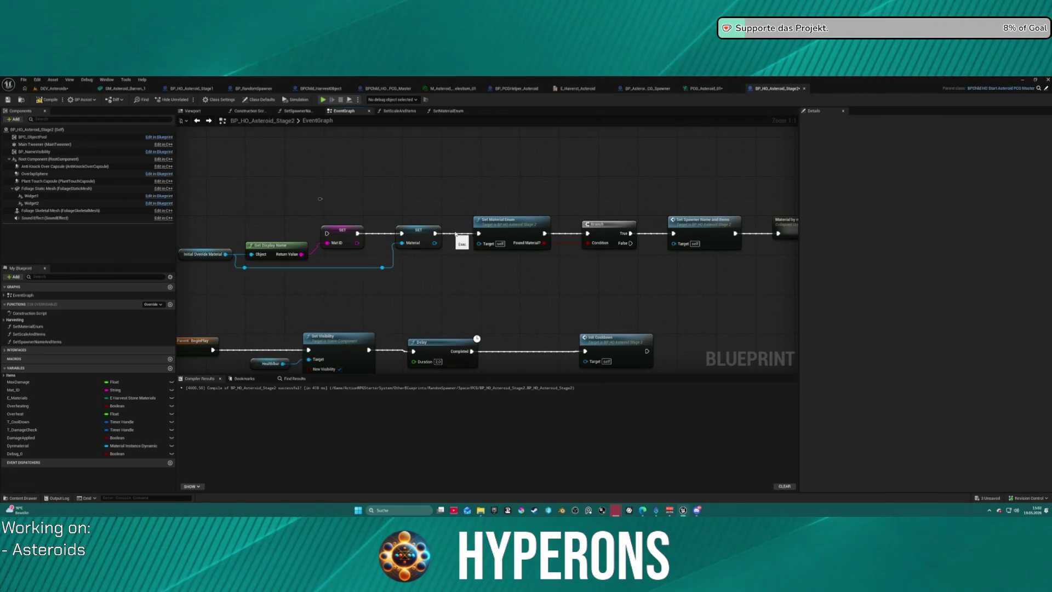
pyautogui.moveTo(452, 238); pyautogui.dragTo(697, 253)
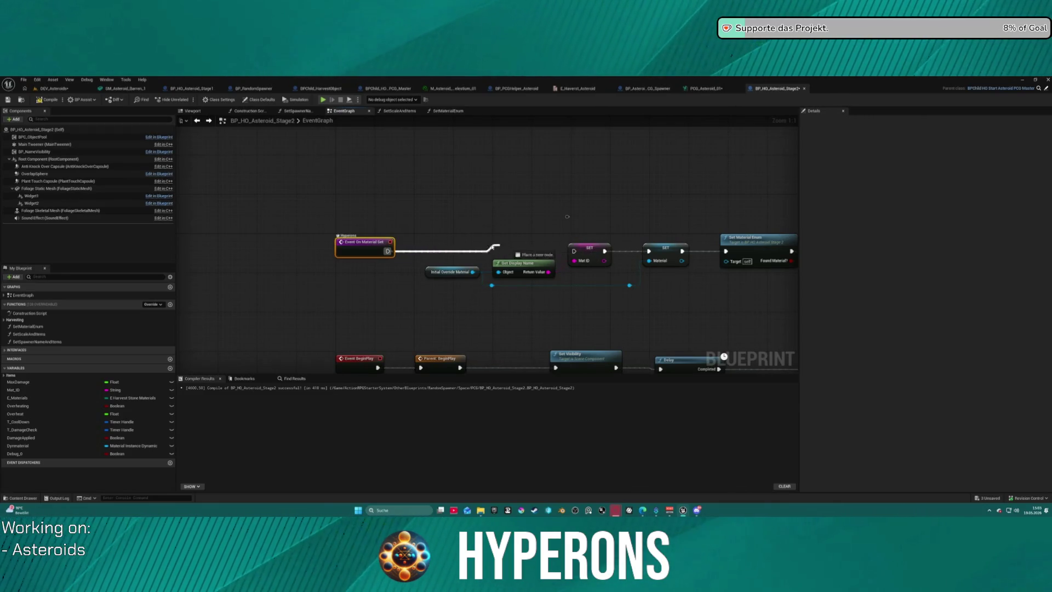
# Step: Add a breakpoint to the SET Mat_ID node following Event On Material Set
pyautogui.rightClick(578, 250)
pyautogui.rightClick(576, 262)
pyautogui.click(586, 240)
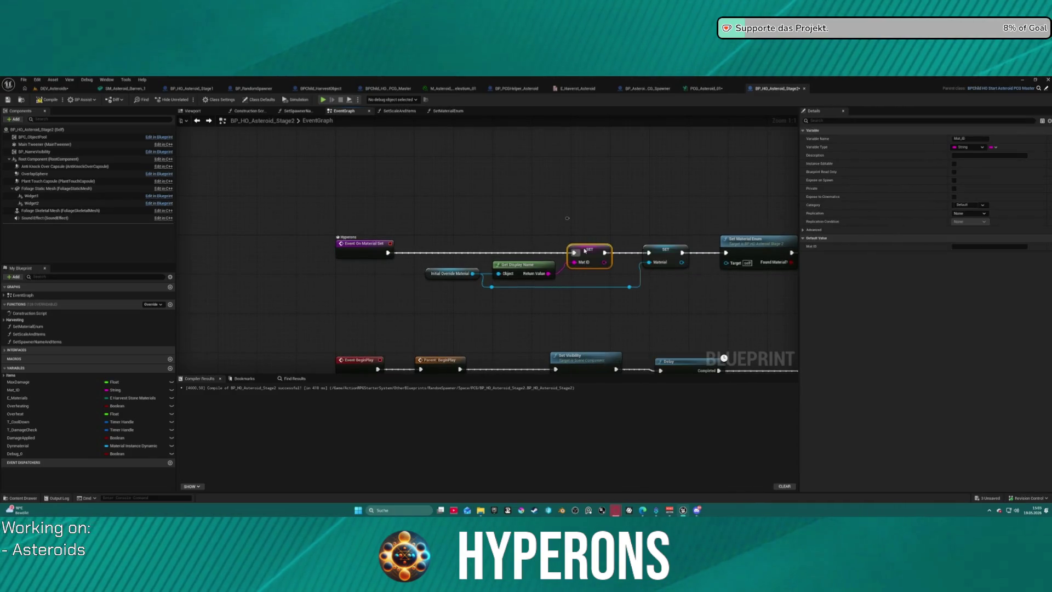
pyautogui.rightClick(584, 244)
pyautogui.click(621, 395)
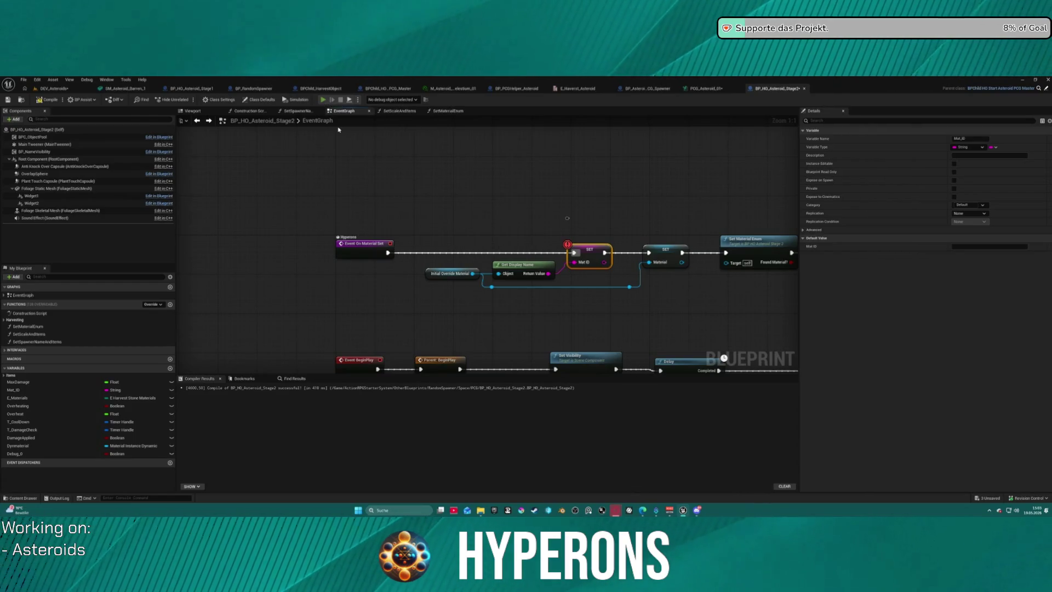
# Step: Equip the Harvester, laser the asteroid until it glows red and explodes, then stop playing
pyautogui.press('i')
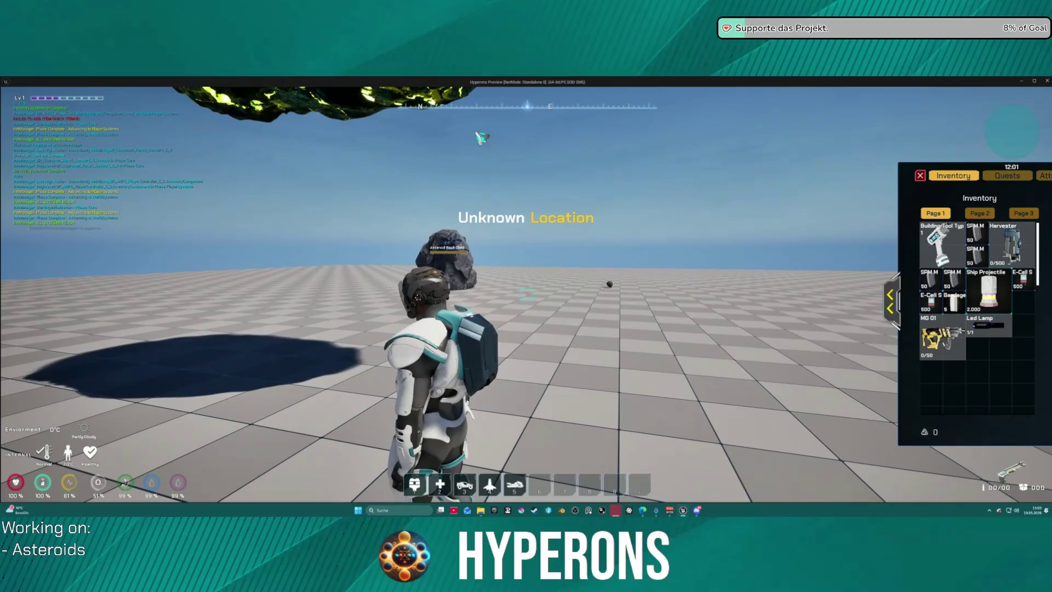
pyautogui.doubleClick(1014, 248)
pyautogui.click(921, 175)
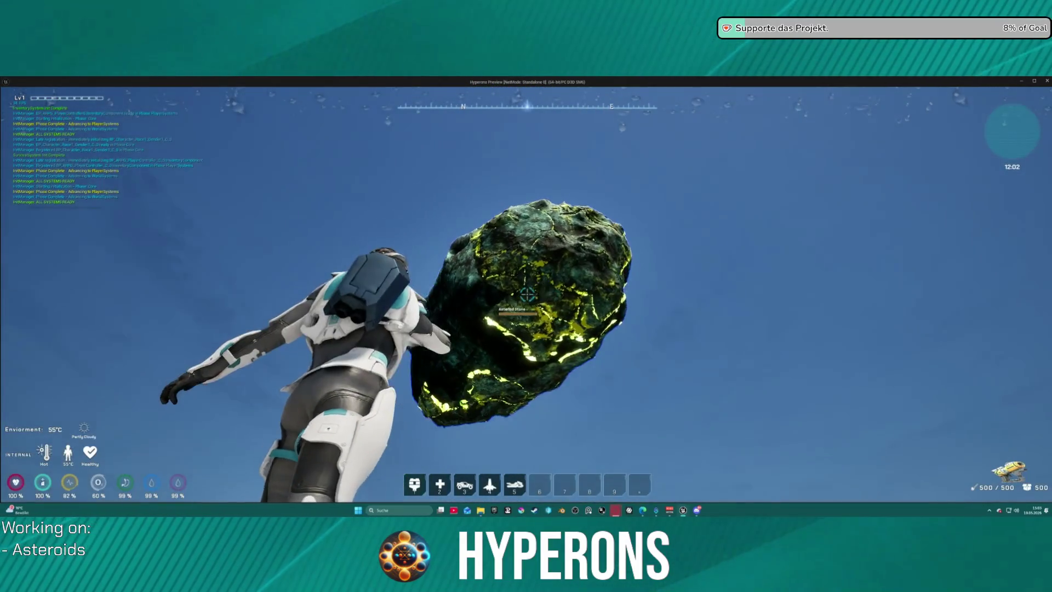
pyautogui.click(527, 294)
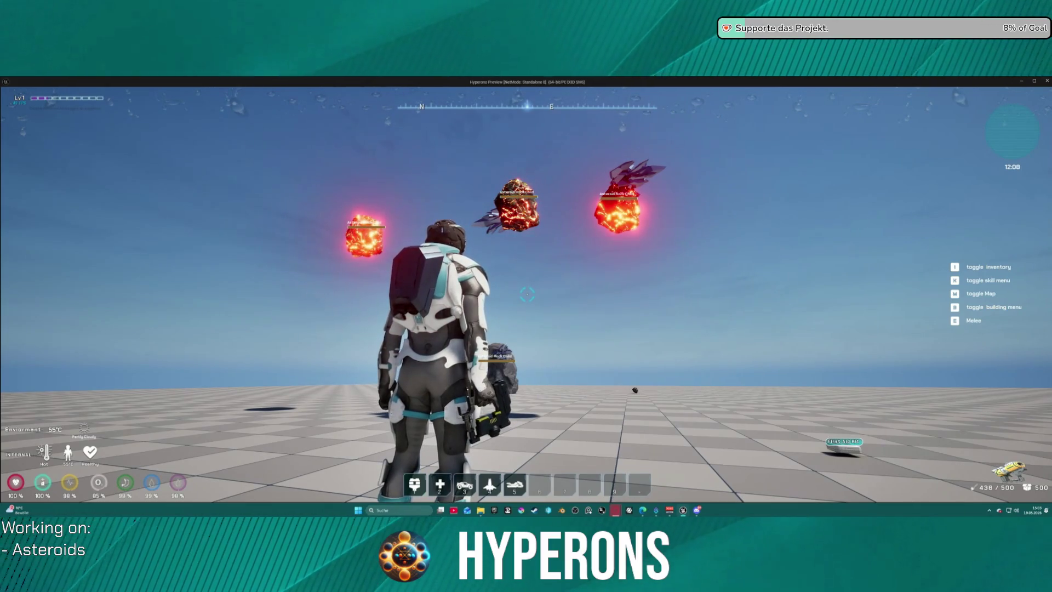
pyautogui.press('Escape')
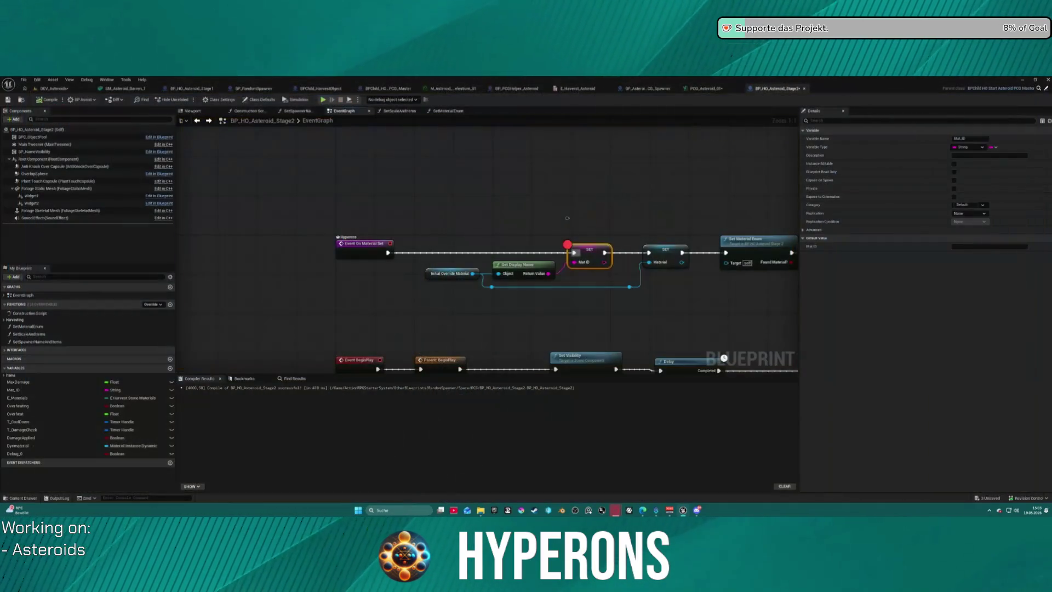
# Step: Remove the breakpoint from the SET Mat_ID node
pyautogui.rightClick(602, 252)
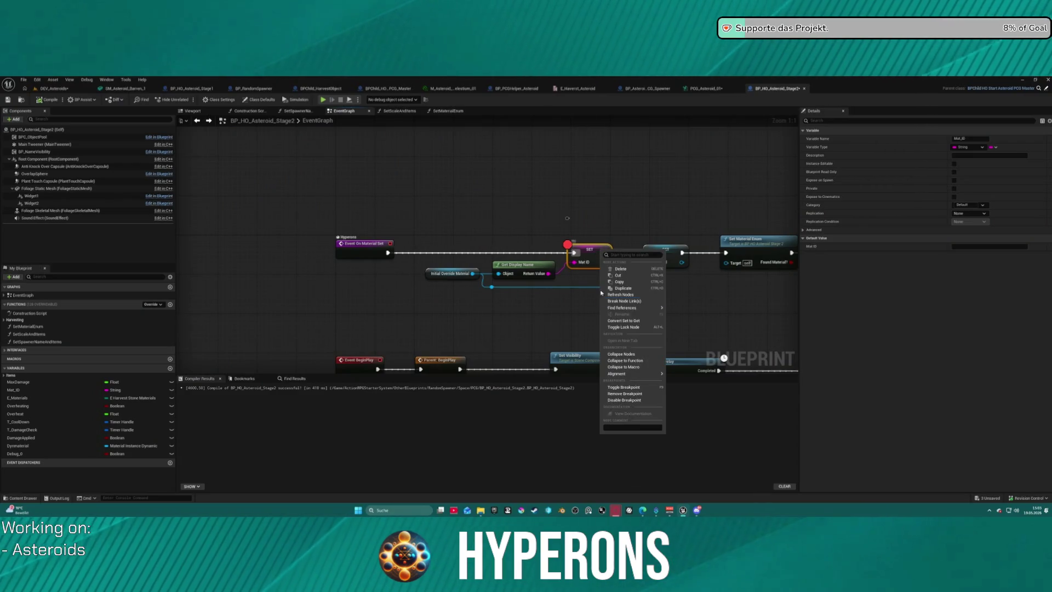
pyautogui.click(644, 394)
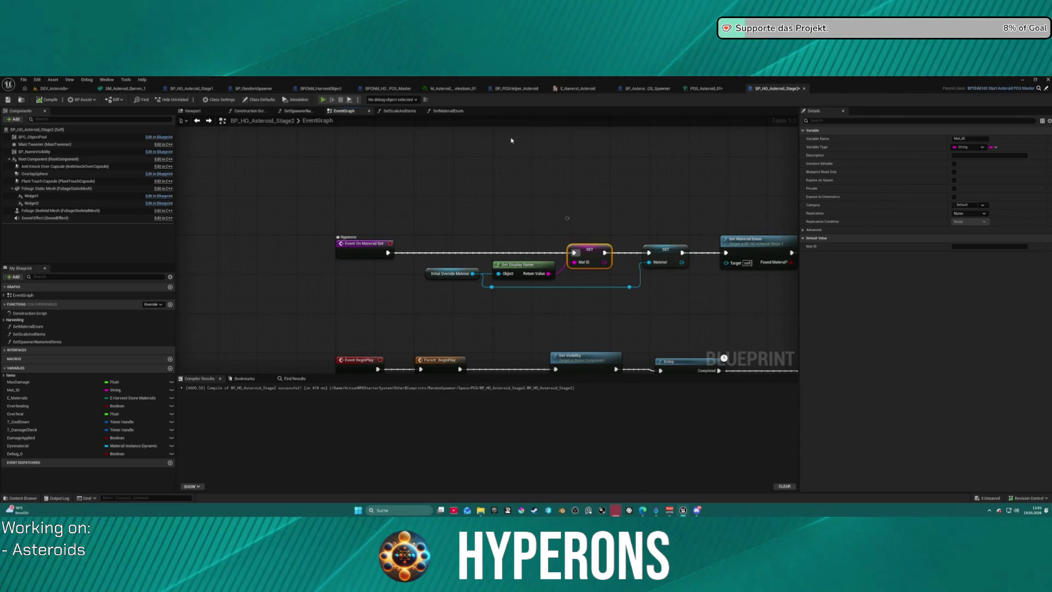
# Step: Mine the floating asteroid until it explodes into three glowing asteroids, then start a fresh play session
pyautogui.press('i')
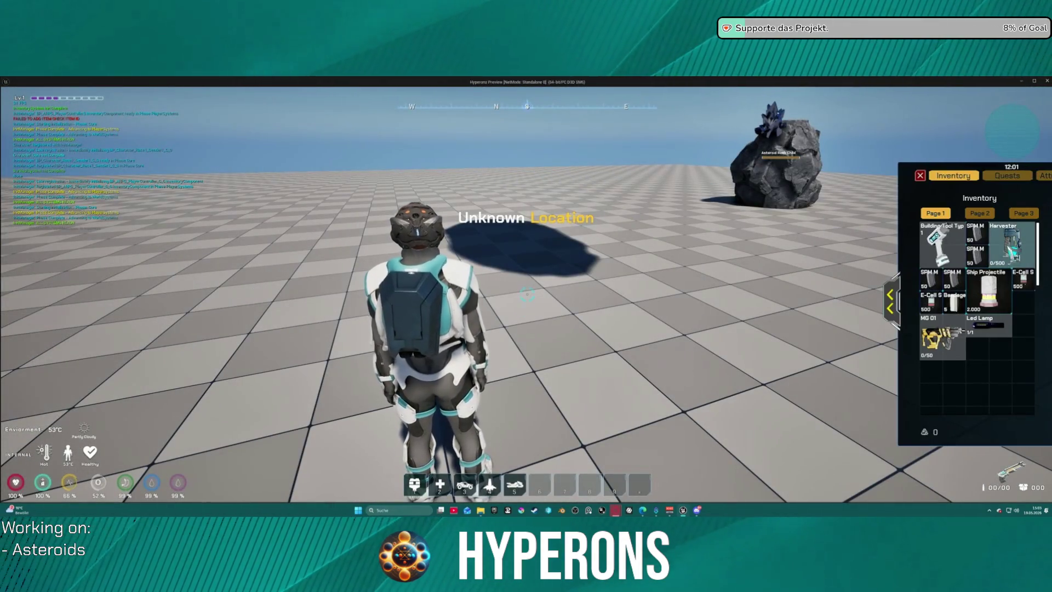
pyautogui.press('i')
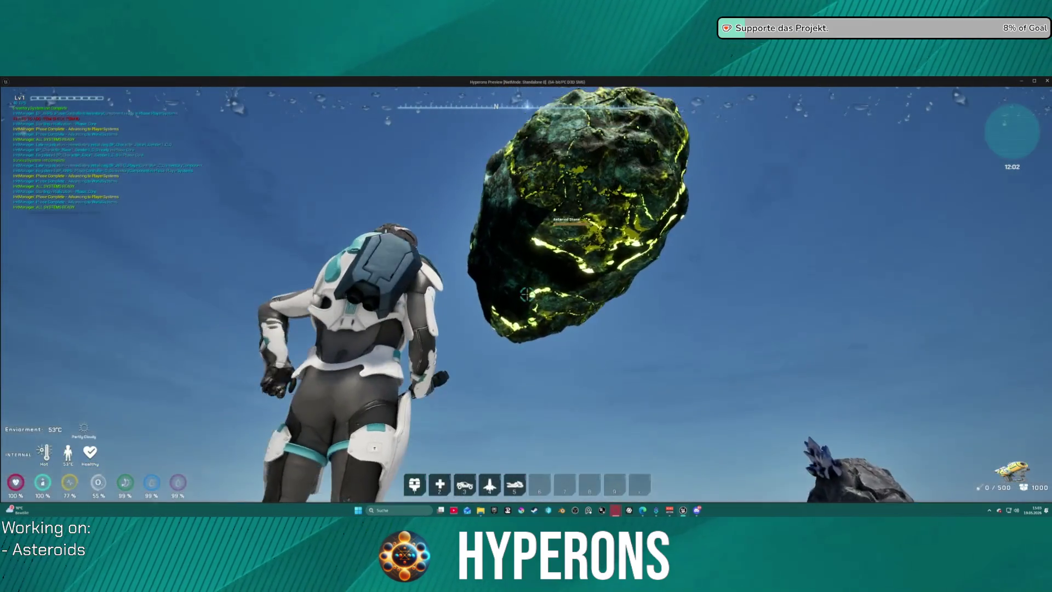
pyautogui.moveTo(527, 295); pyautogui.dragTo(527, 295)
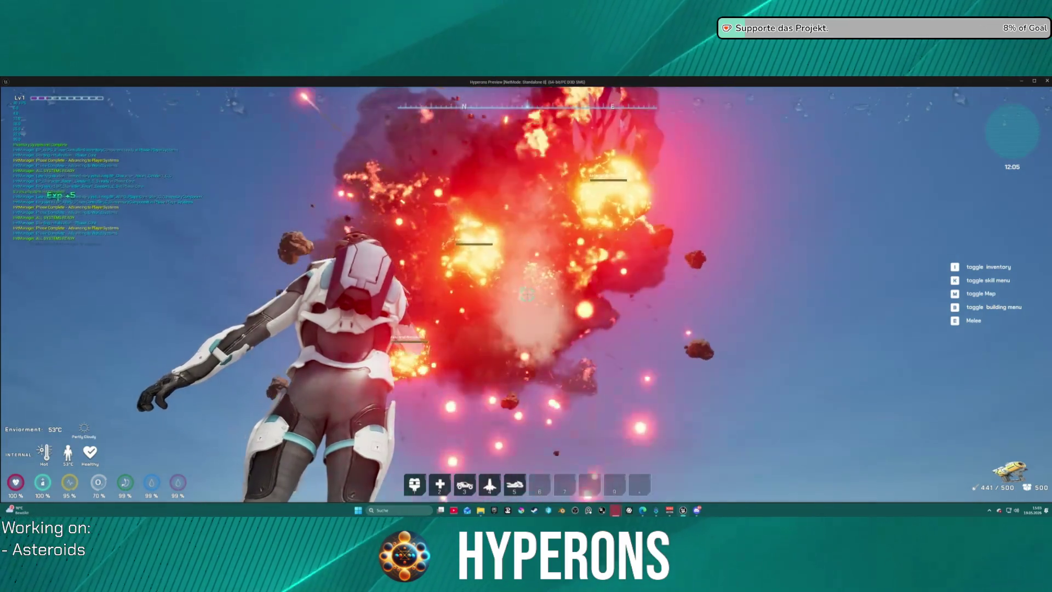
pyautogui.press('w')
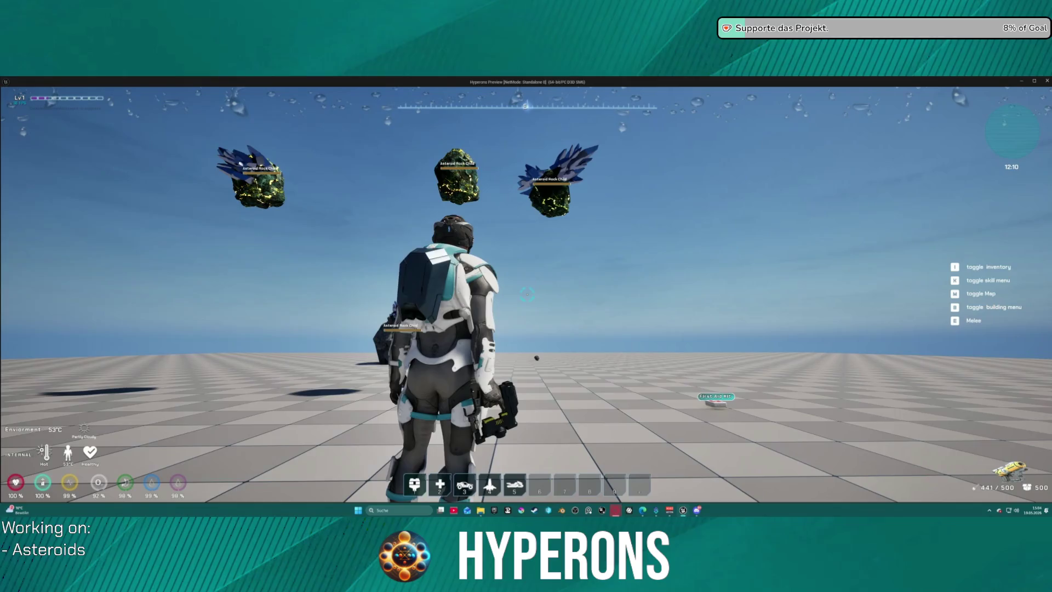
pyautogui.press('Escape')
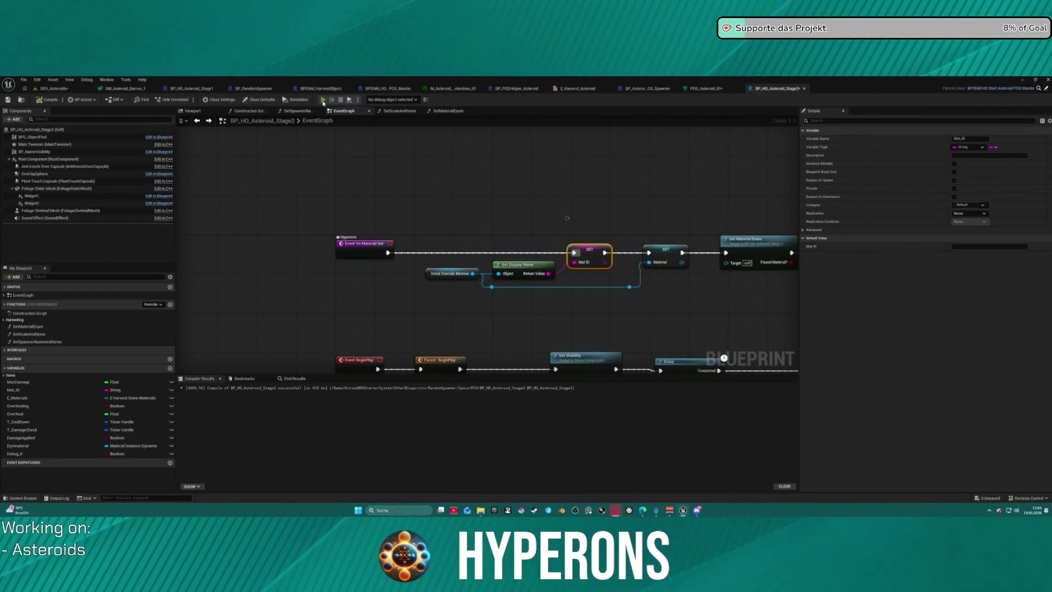
pyautogui.hotkey('alt', 'p')
pyautogui.press('i')
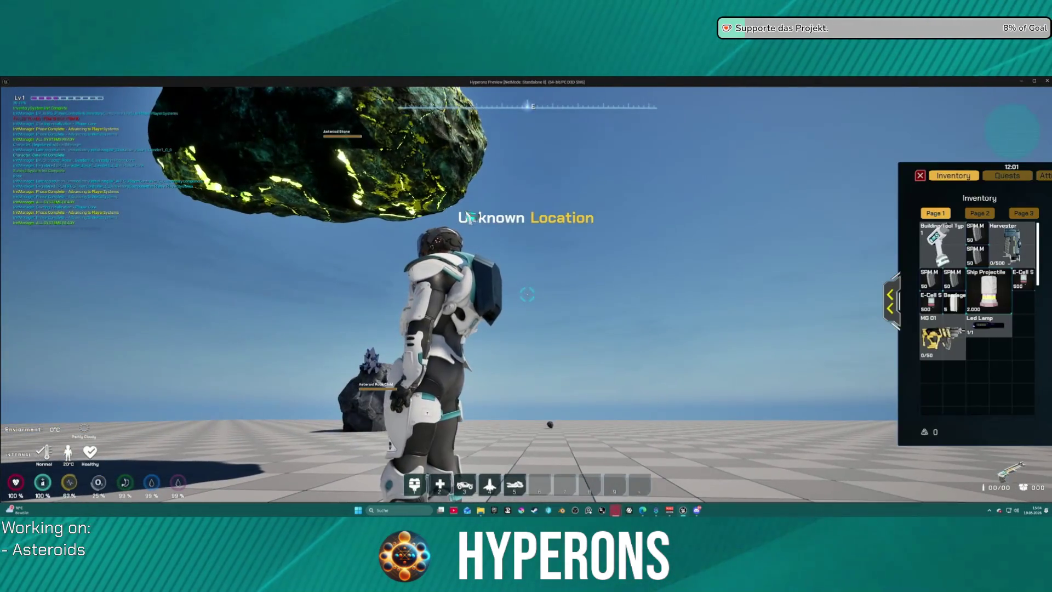
pyautogui.rightClick(1009, 243)
pyautogui.press('i')
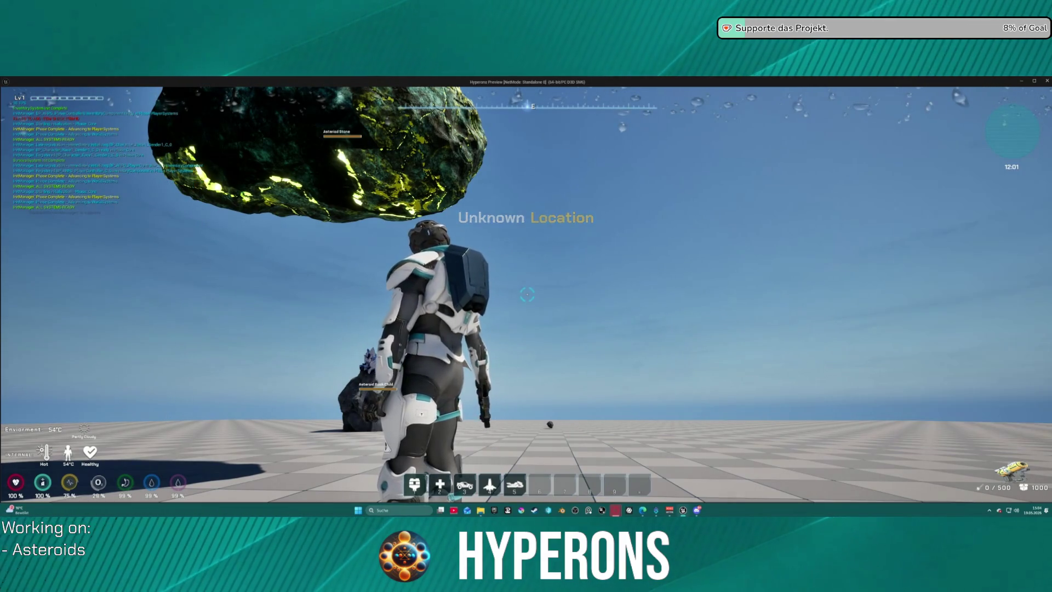
pyautogui.press('r')
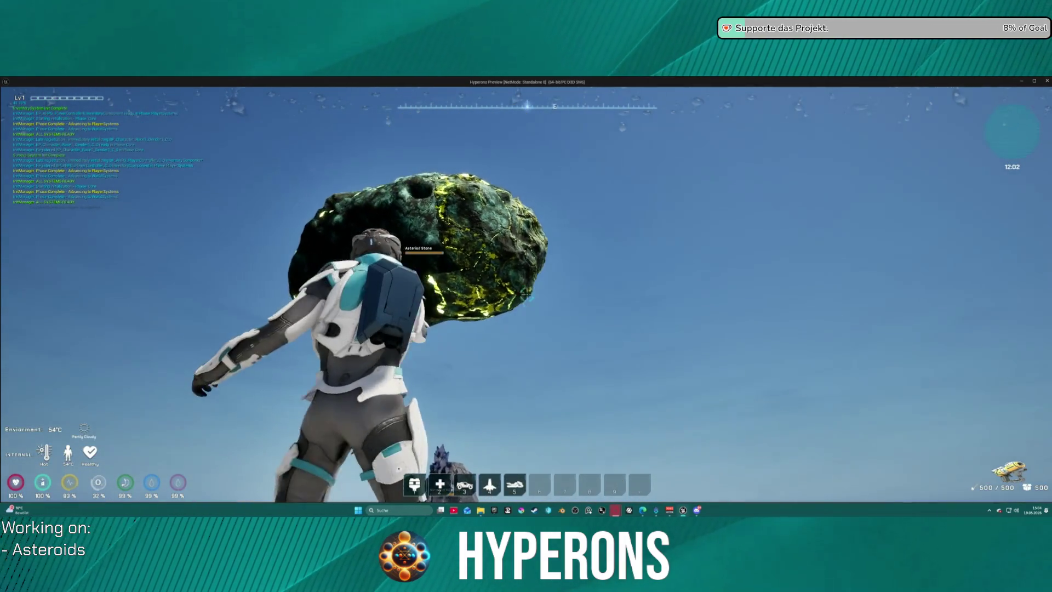
pyautogui.click(526, 296)
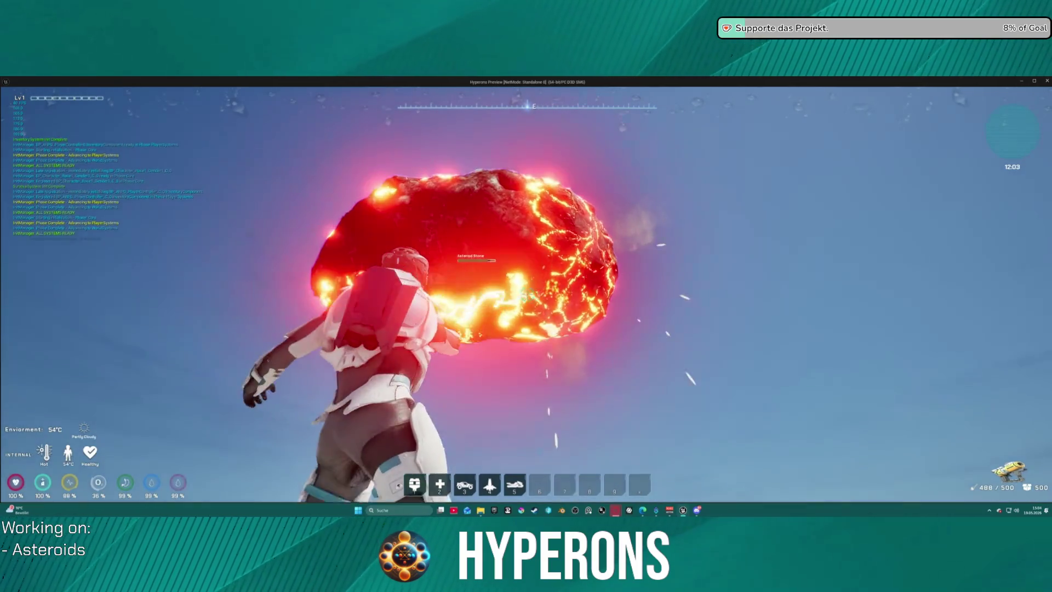
pyautogui.moveTo(526, 296); pyautogui.dragTo(526, 296)
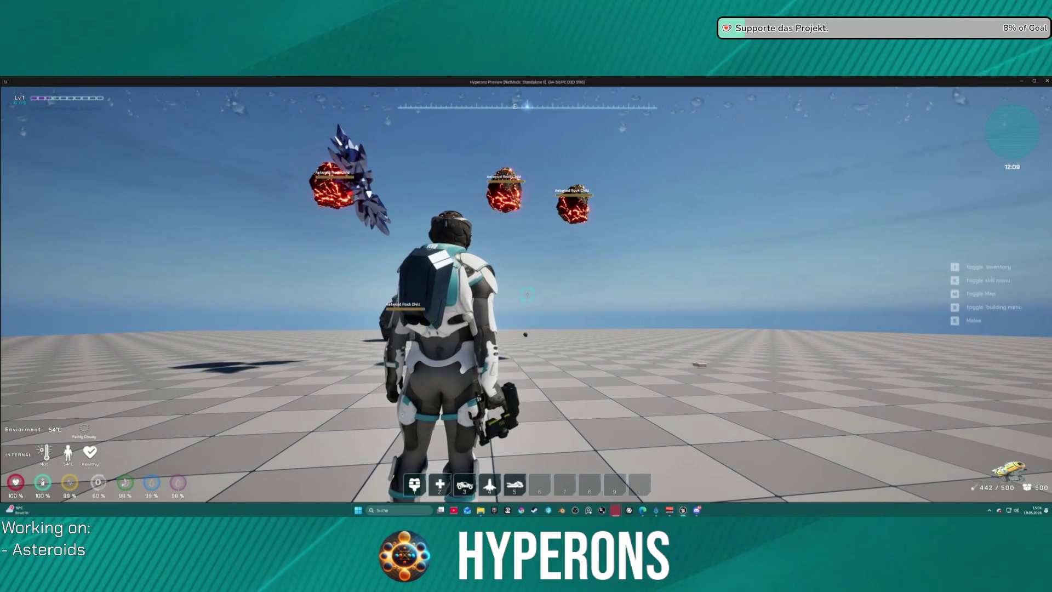
pyautogui.press('Escape')
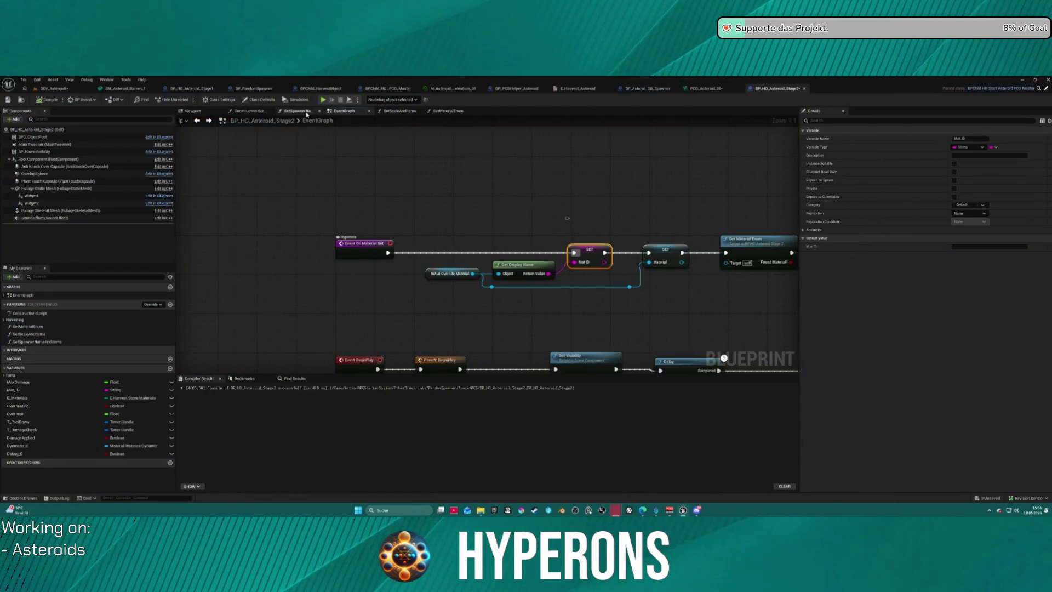
# Step: From the Construction Script, drill into SetSpawnerNameAndItems and then the SetScaleAndItems function
pyautogui.click(247, 111)
pyautogui.press('Home')
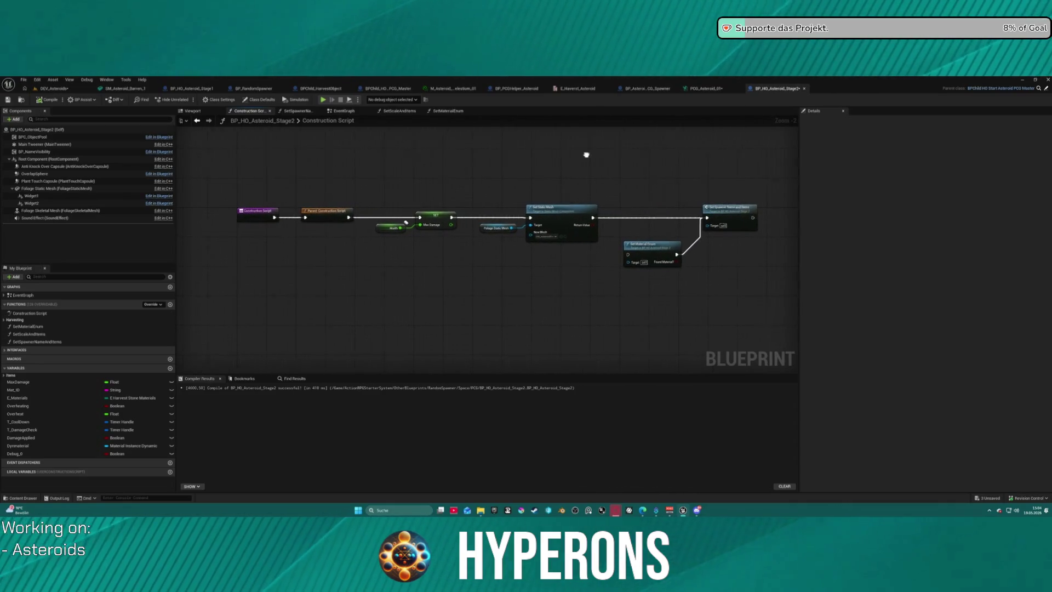
pyautogui.moveTo(590, 157); pyautogui.dragTo(485, 201)
pyautogui.doubleClick(543, 213)
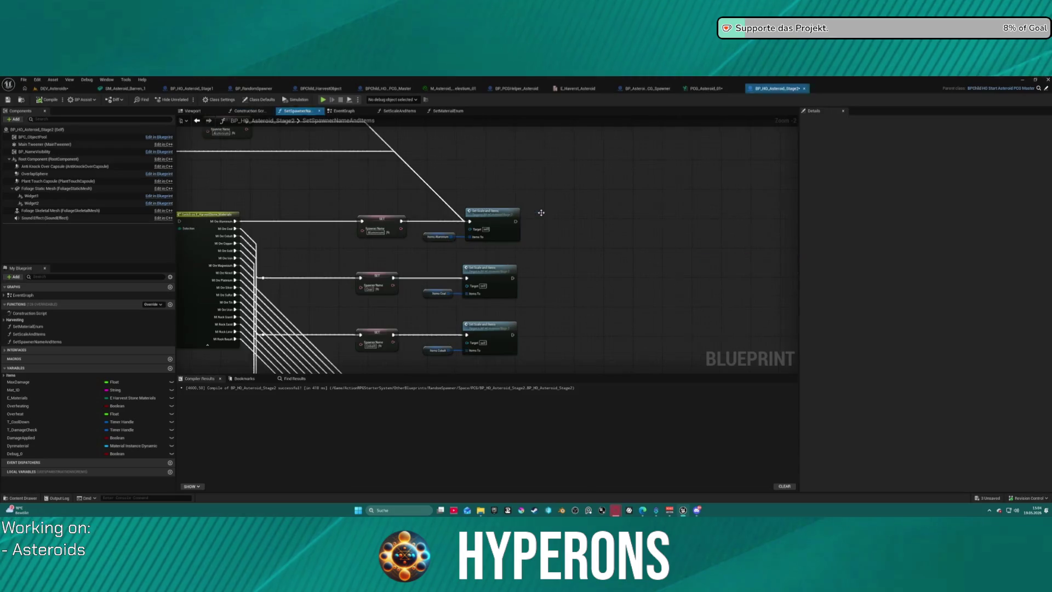
pyautogui.doubleClick(482, 220)
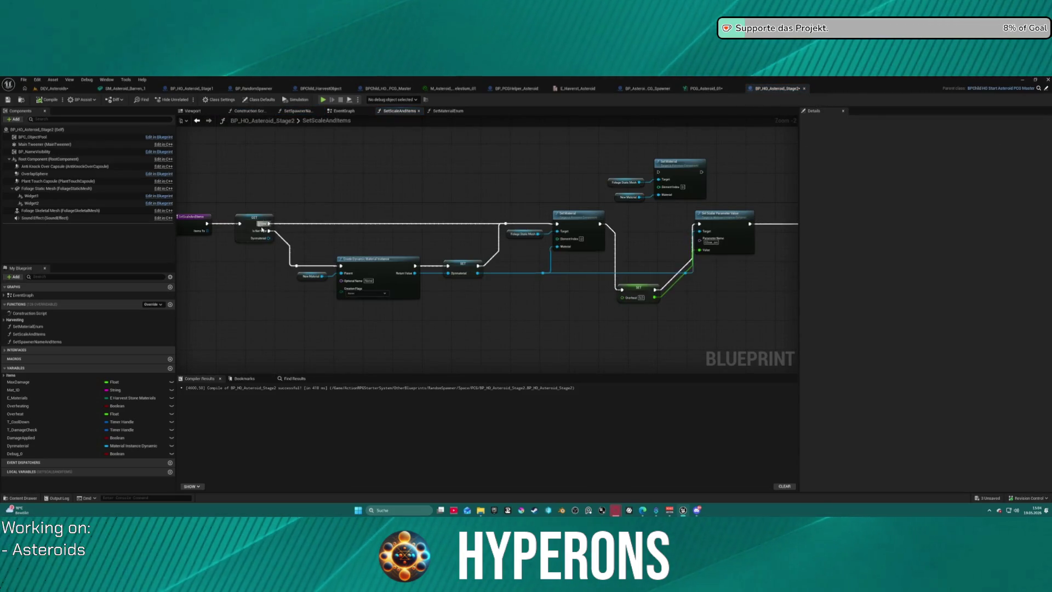
# Step: Set the SET Overheat node's value to 2.0
pyautogui.moveTo(656, 262); pyautogui.dragTo(497, 261)
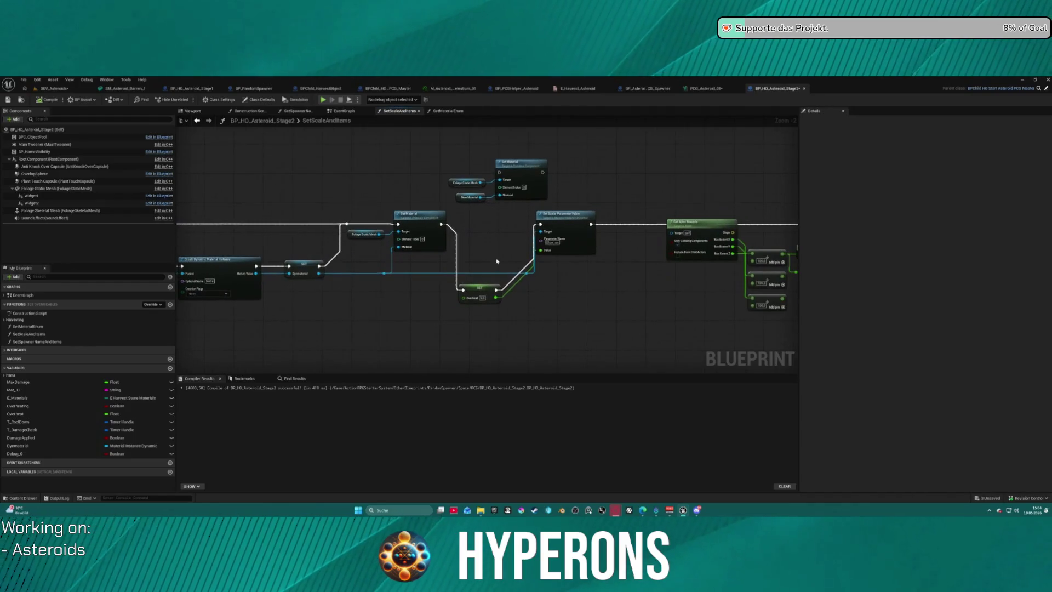
pyautogui.click(428, 227)
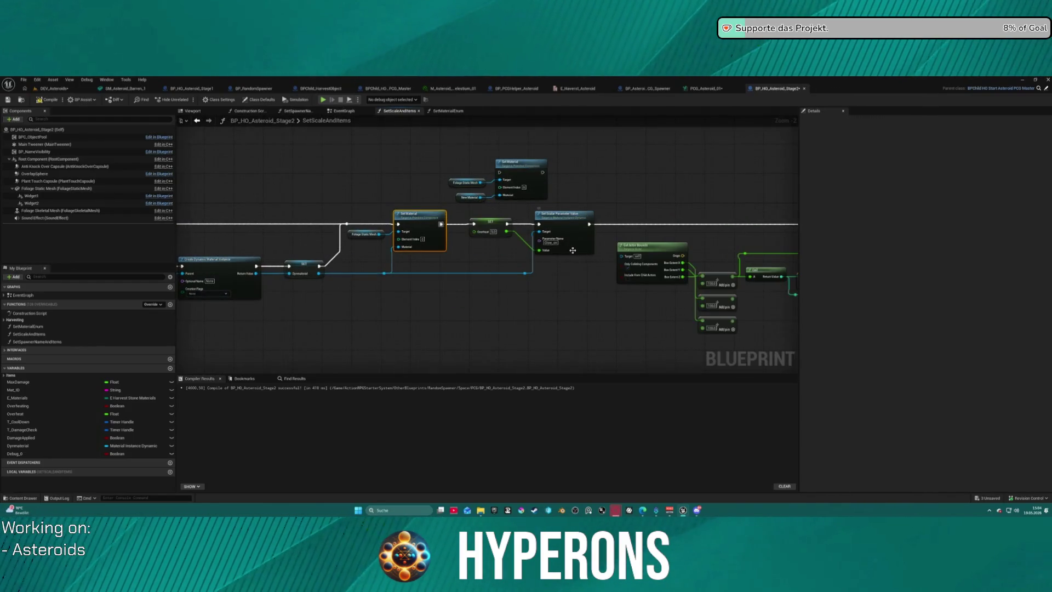
pyautogui.scroll(2, 497, 276)
pyautogui.click(496, 276)
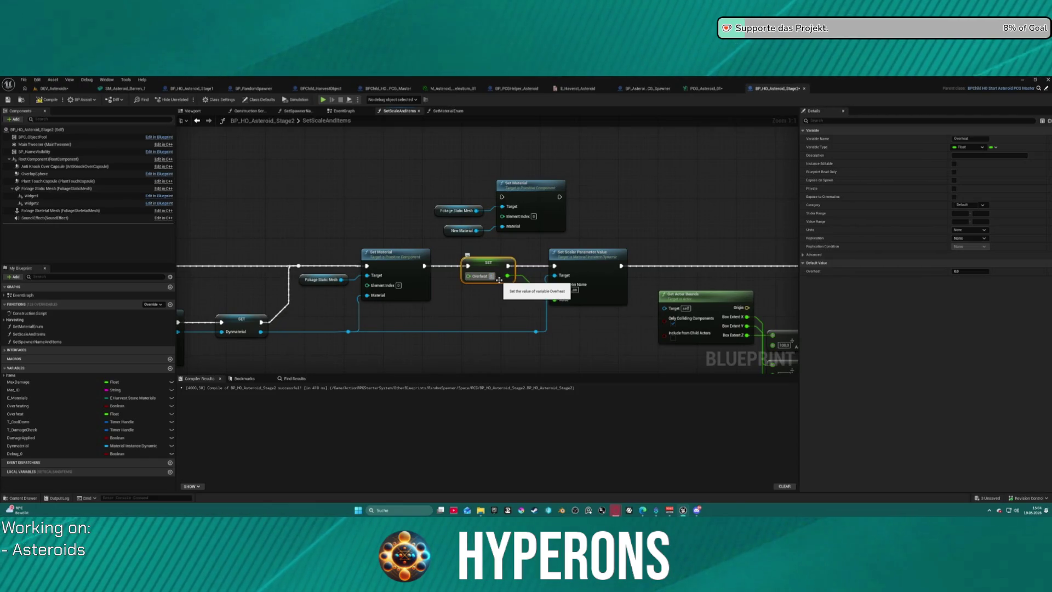
pyautogui.write('2')
pyautogui.press('Return')
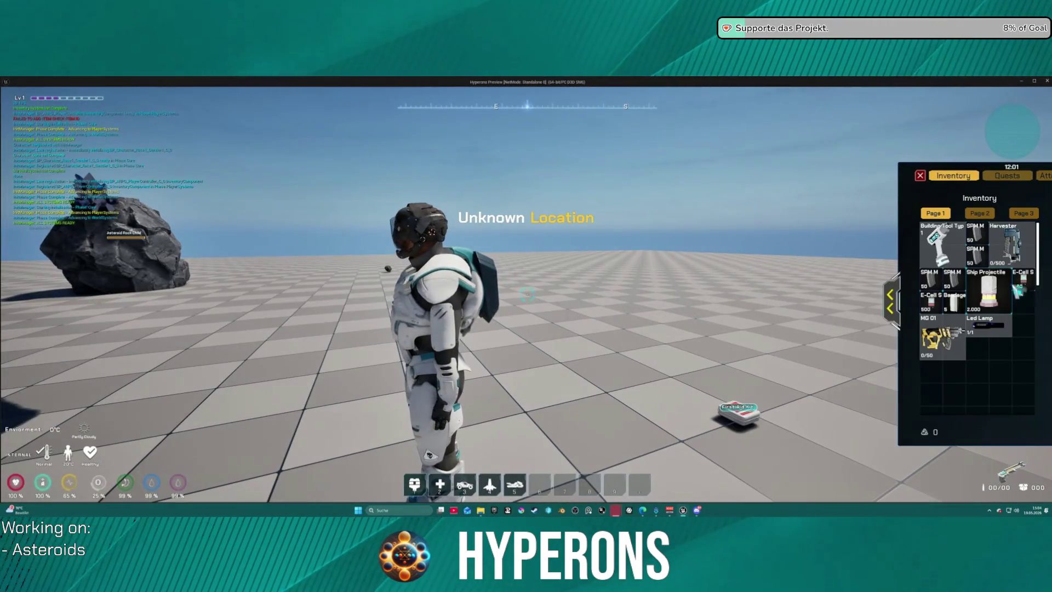
# Step: Resume play, mine floating asteroids with the beam until they burst, then stop the session
pyautogui.click(920, 175)
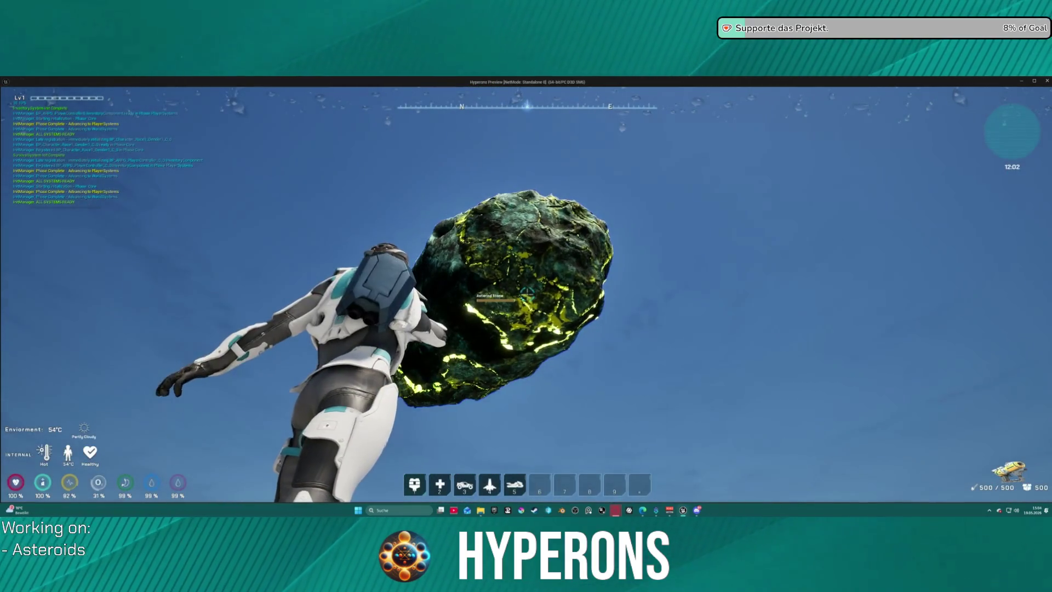
pyautogui.click(526, 294)
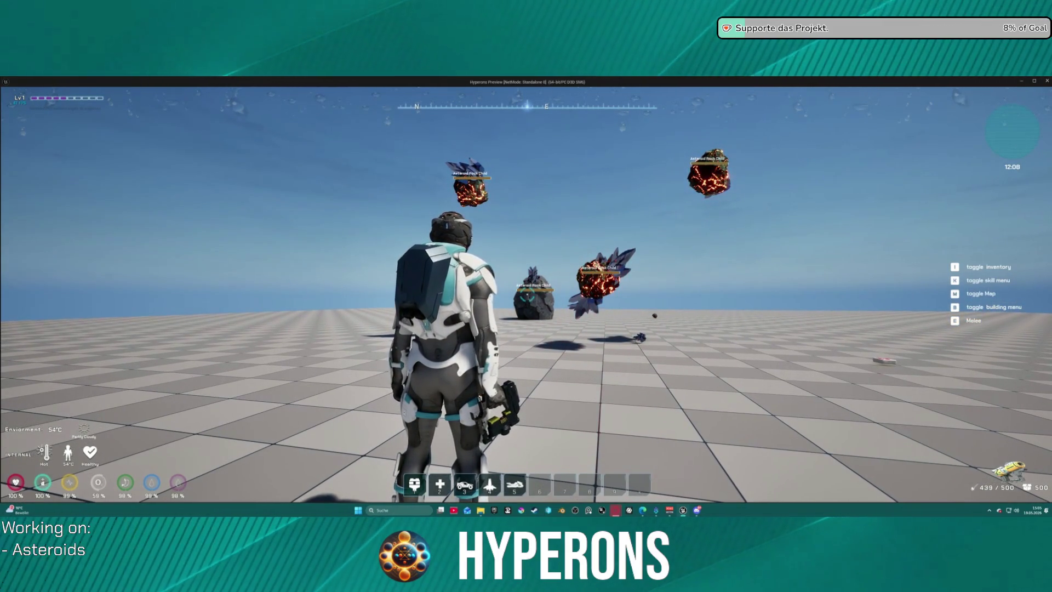
pyautogui.moveTo(526, 296); pyautogui.dragTo(526, 296)
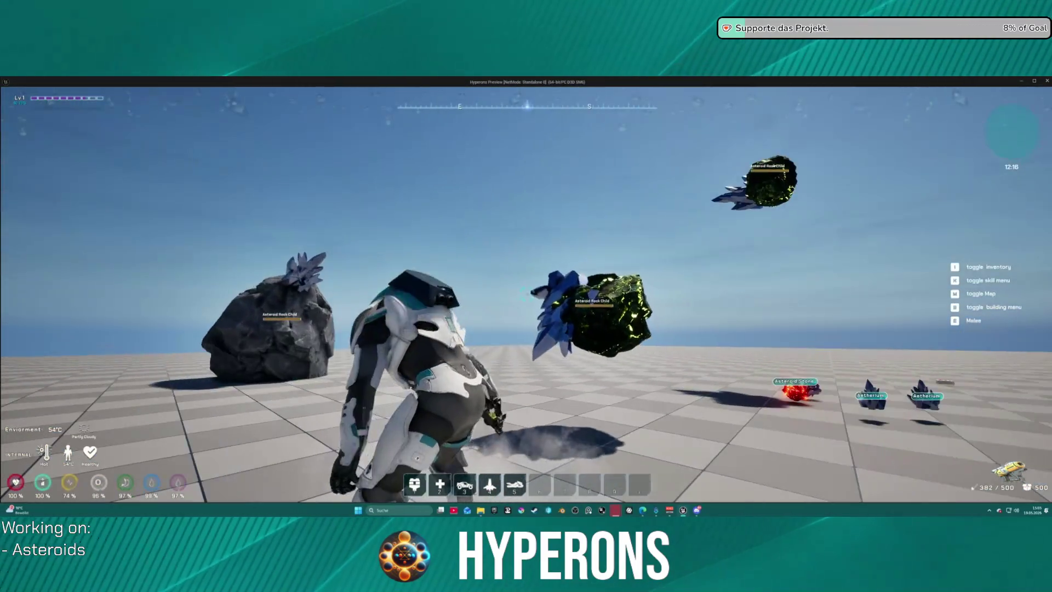
pyautogui.click(528, 295)
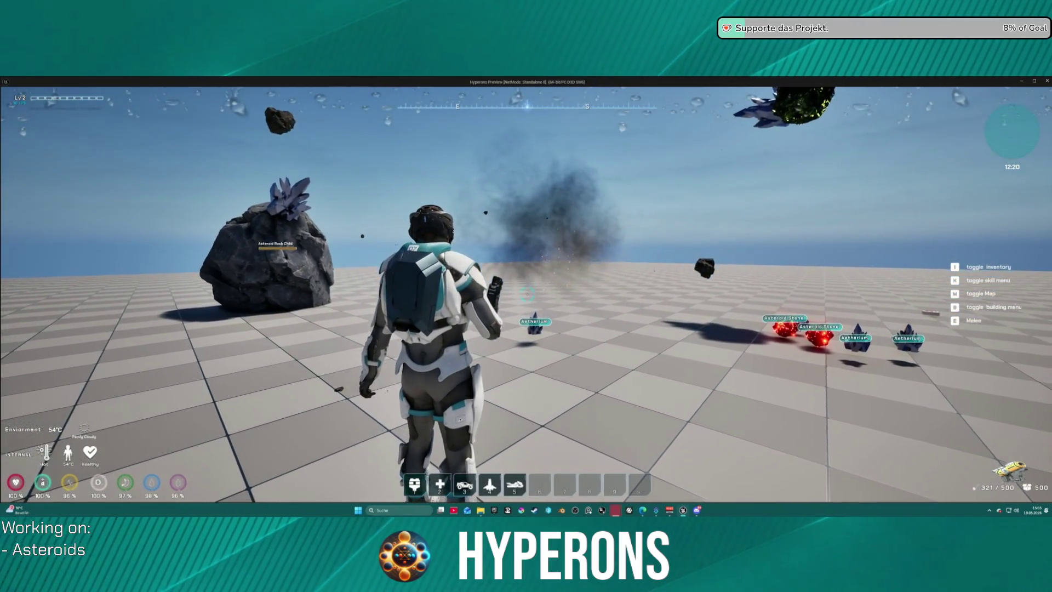
pyautogui.press('Escape')
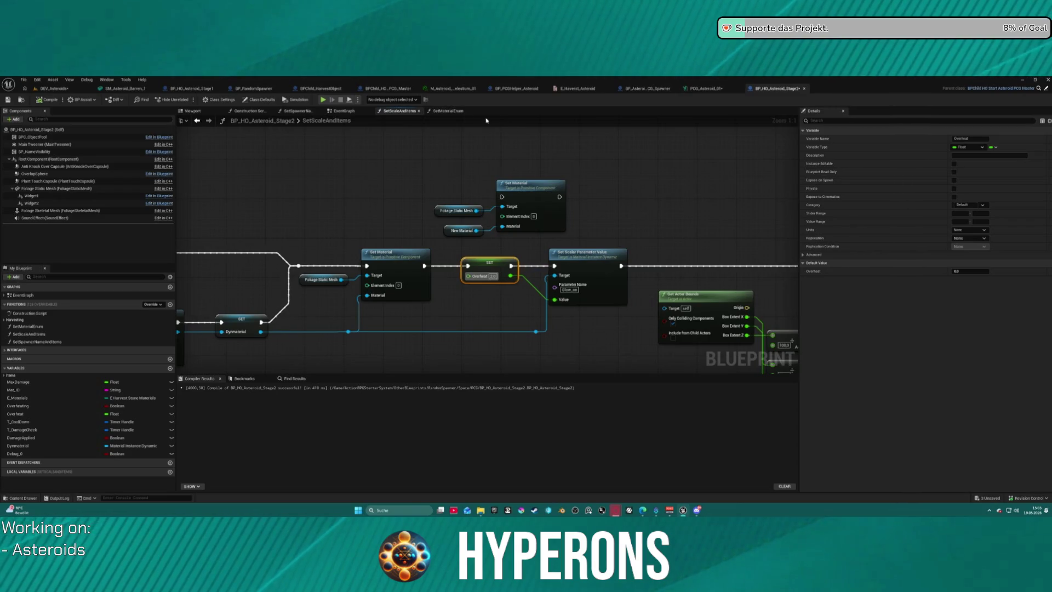
pyautogui.click(250, 89)
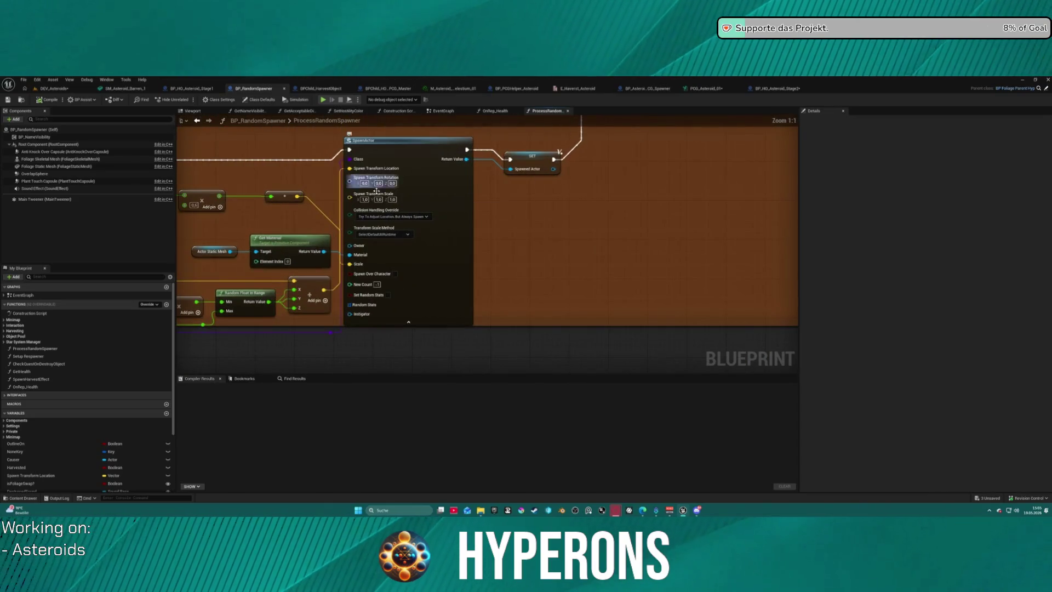
pyautogui.moveTo(395, 222); pyautogui.dragTo(438, 199)
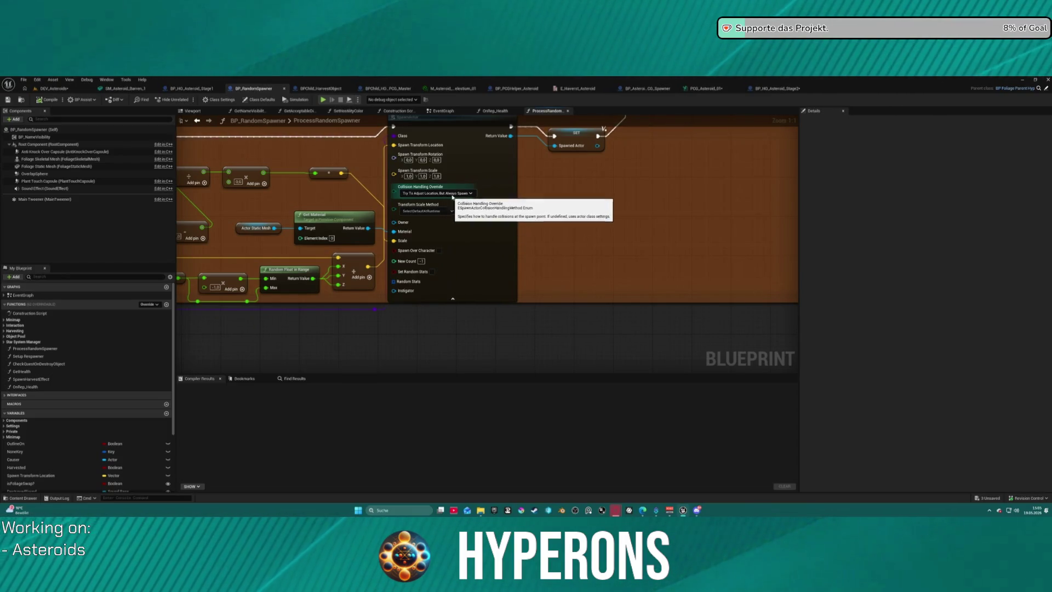
pyautogui.scroll(-3, 762, 256)
pyautogui.moveTo(761, 257)
pyautogui.mouseDown()
pyautogui.moveTo(640, 292)
pyautogui.moveTo(627, 284)
pyautogui.mouseUp()
pyautogui.scroll(-6, 627, 284)
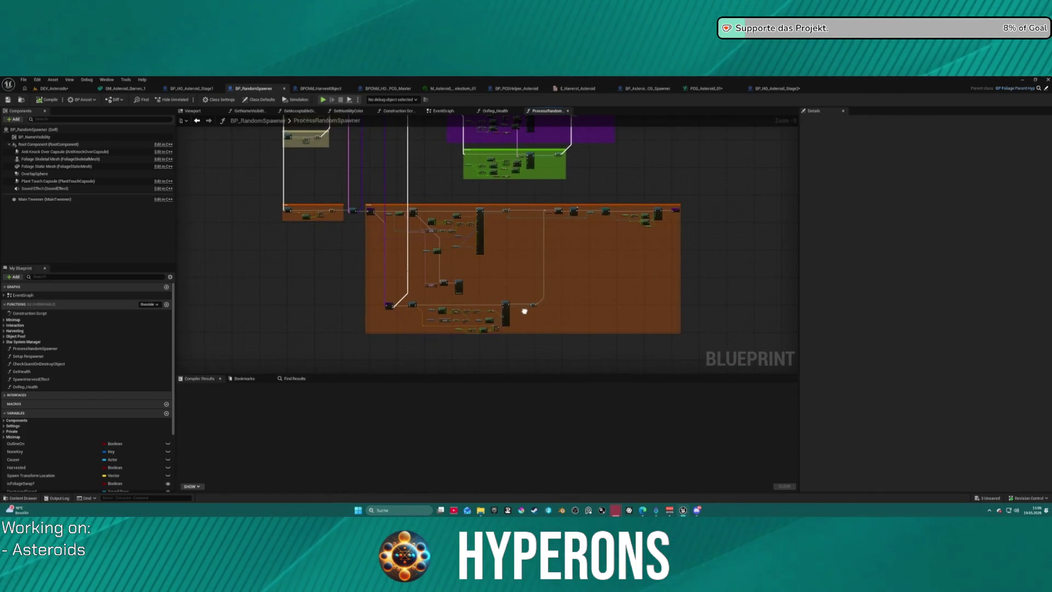
pyautogui.scroll(7, 525, 311)
pyautogui.moveTo(525, 311)
pyautogui.mouseDown()
pyautogui.moveTo(695, 180)
pyautogui.moveTo(600, 191)
pyautogui.mouseUp()
pyautogui.scroll(-1, 694, 180)
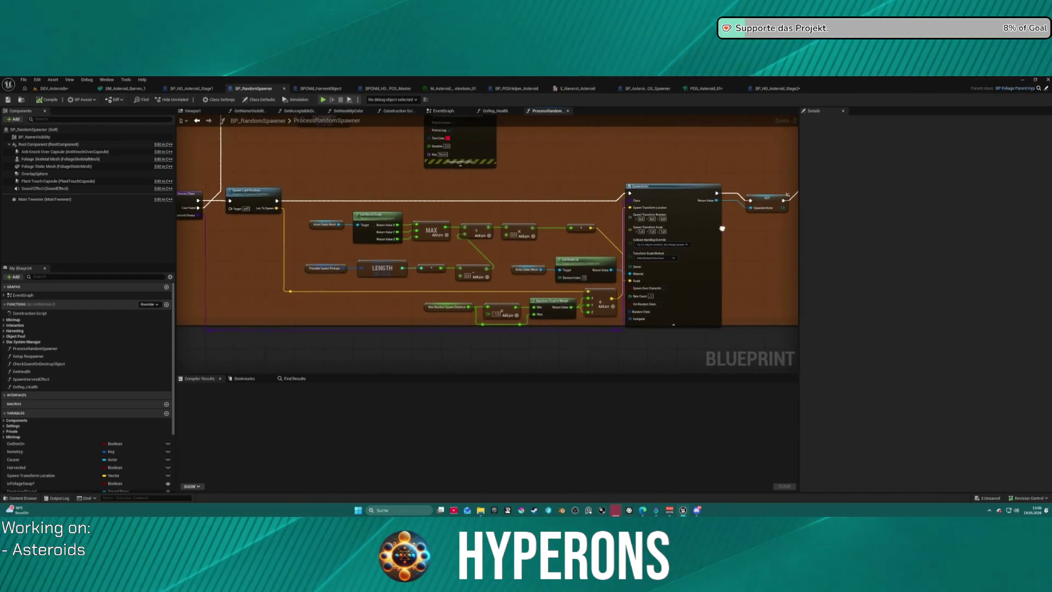
pyautogui.scroll(3, 599, 191)
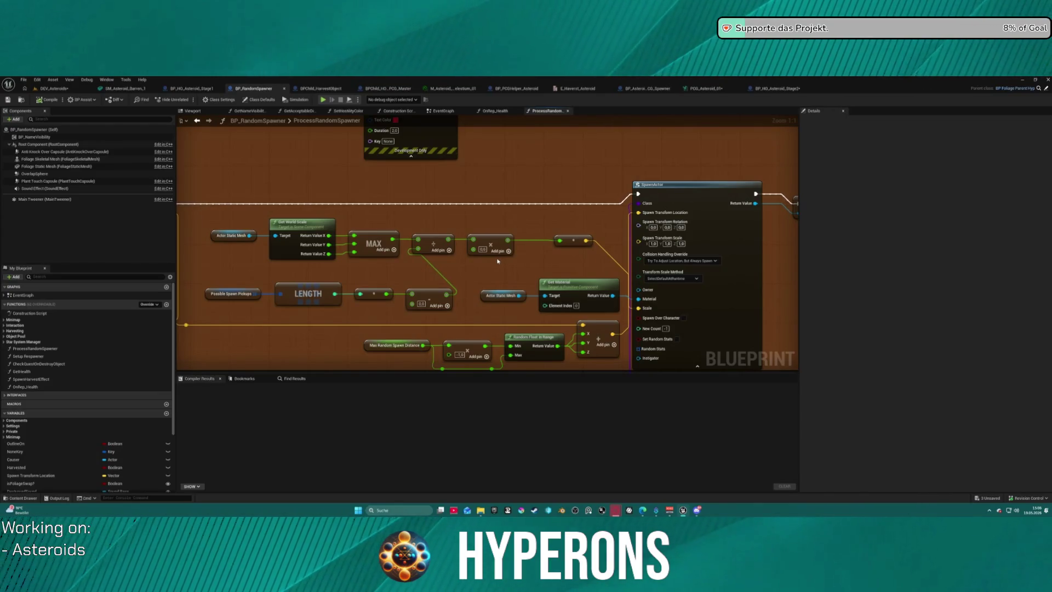
pyautogui.moveTo(376, 224)
pyautogui.mouseDown()
pyautogui.moveTo(440, 208)
pyautogui.moveTo(463, 221)
pyautogui.moveTo(348, 184)
pyautogui.mouseUp()
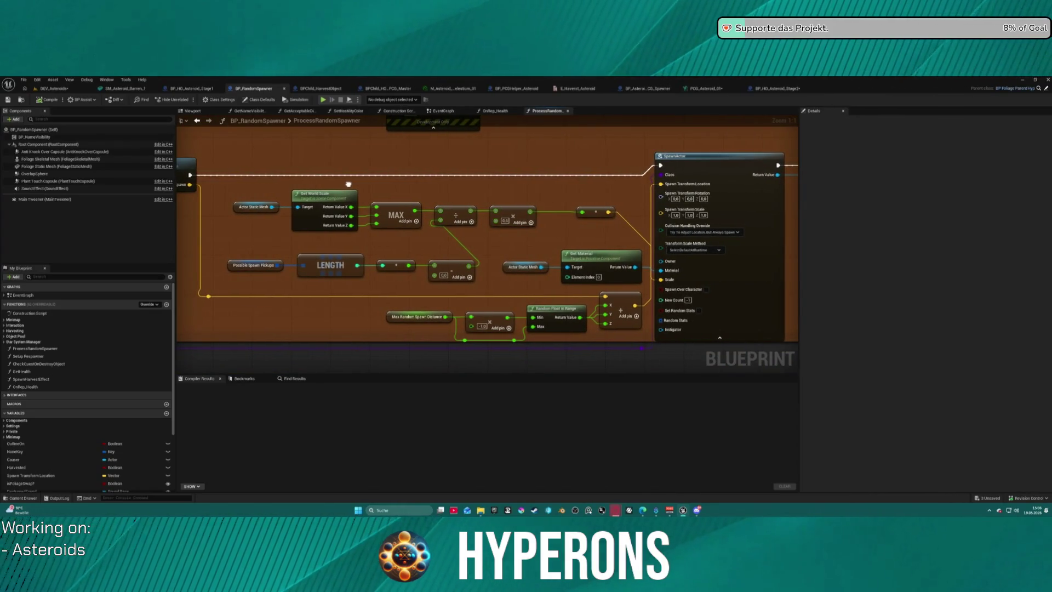
pyautogui.click(402, 317)
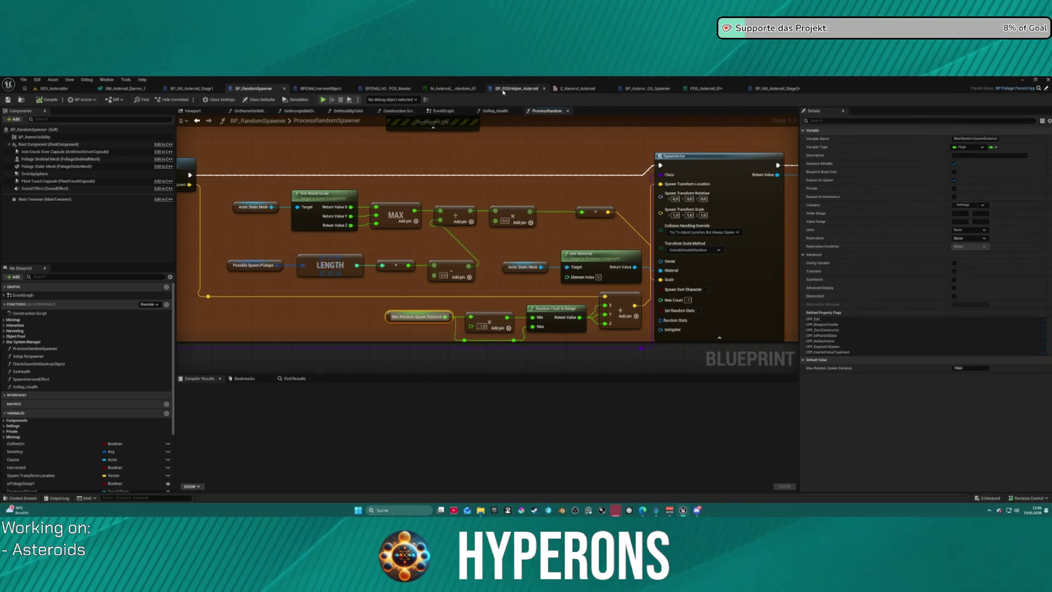
pyautogui.click(758, 88)
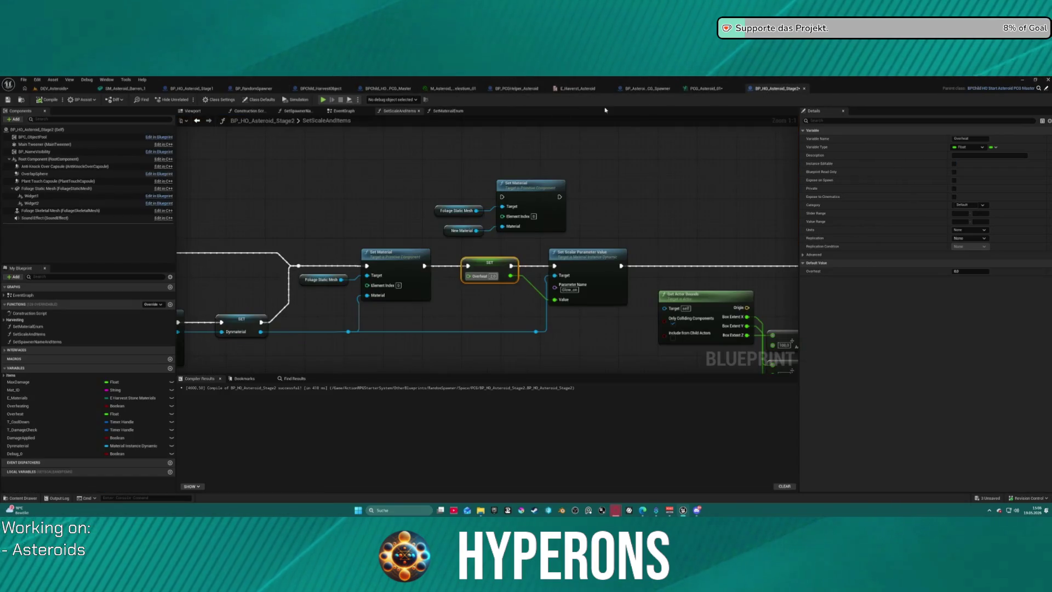
# Step: In Class Defaults, set Max Random Spawn Distance to 0 and expand both Possible Spawn Pickups entries
pyautogui.click(270, 101)
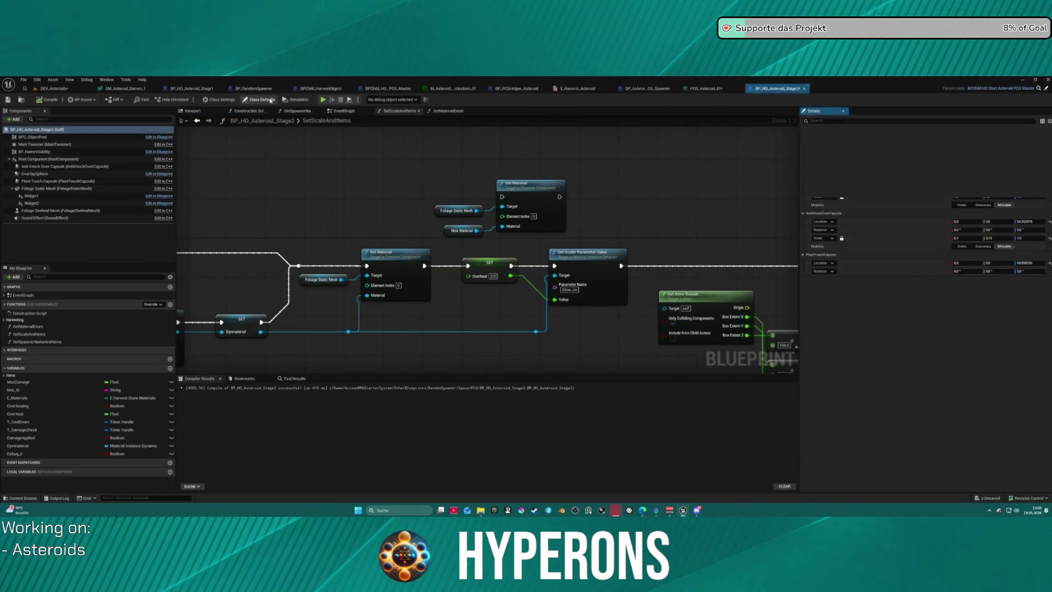
pyautogui.scroll(-5, 901, 276)
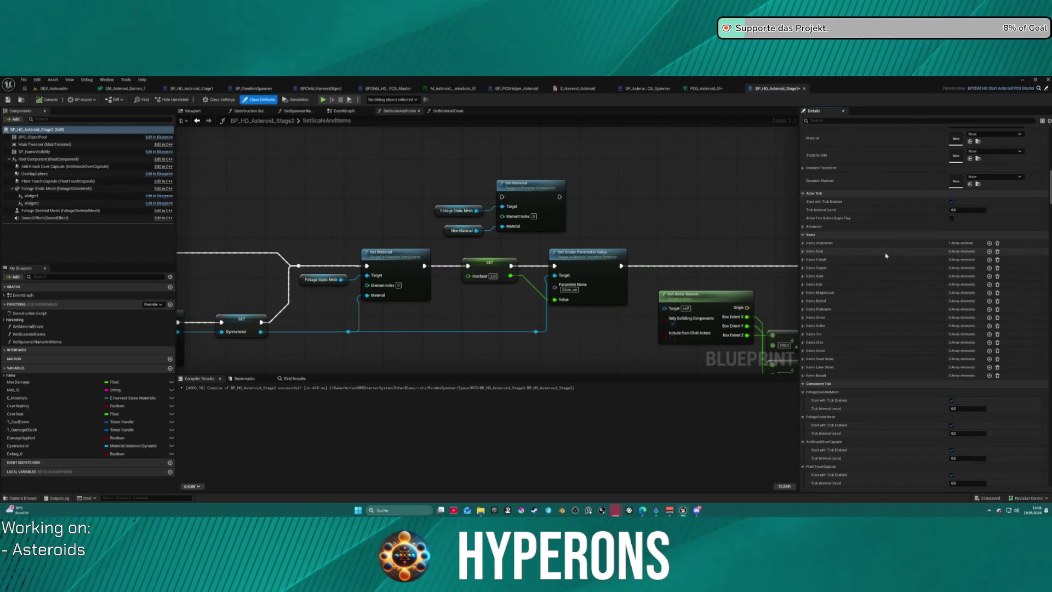
pyautogui.scroll(-10, 899, 296)
pyautogui.scroll(-2, 898, 323)
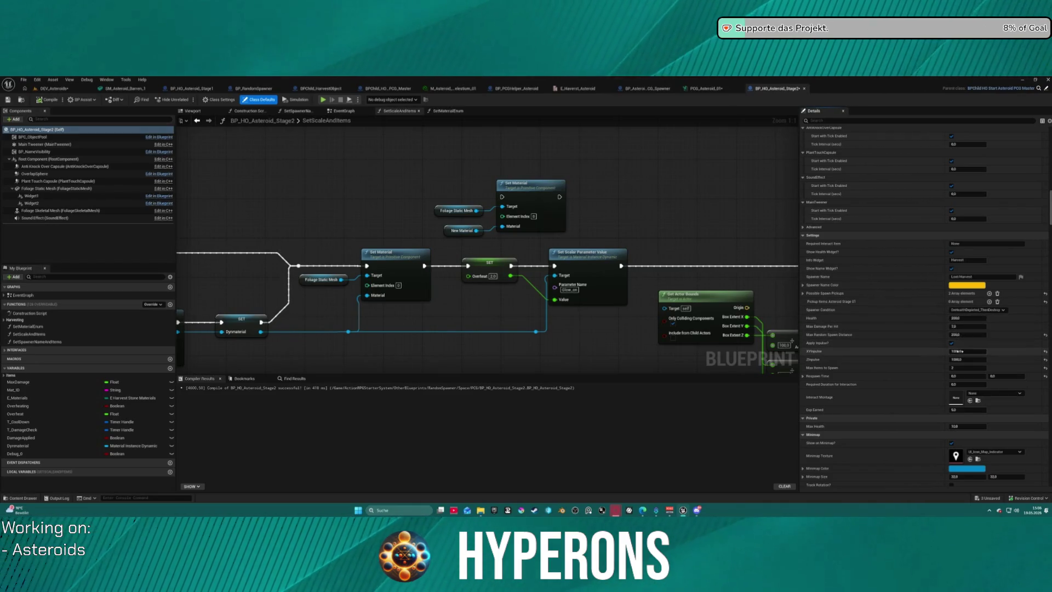
pyautogui.write('0')
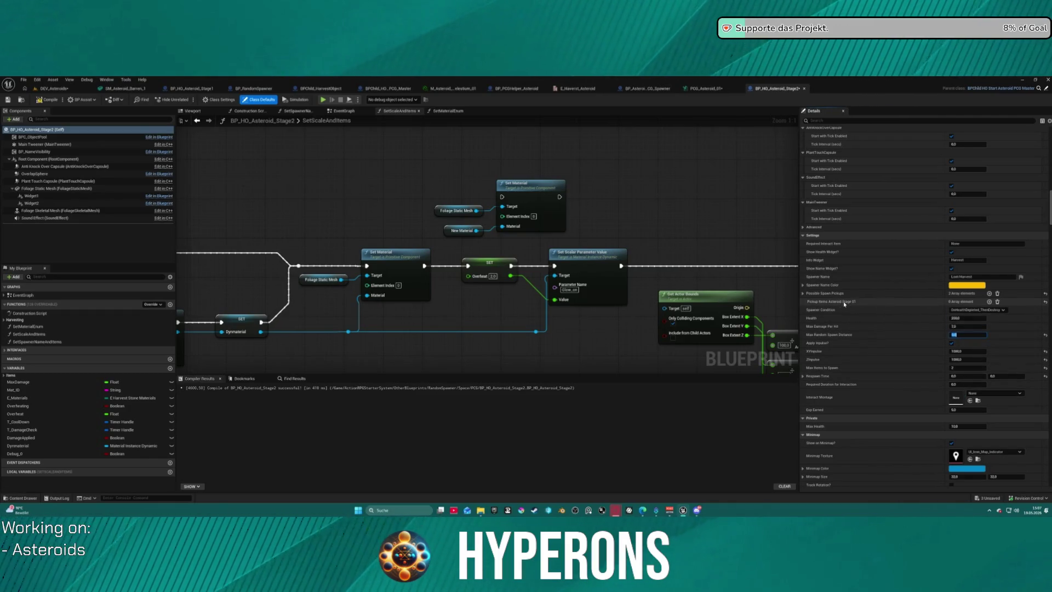
pyautogui.click(803, 293)
pyautogui.click(808, 302)
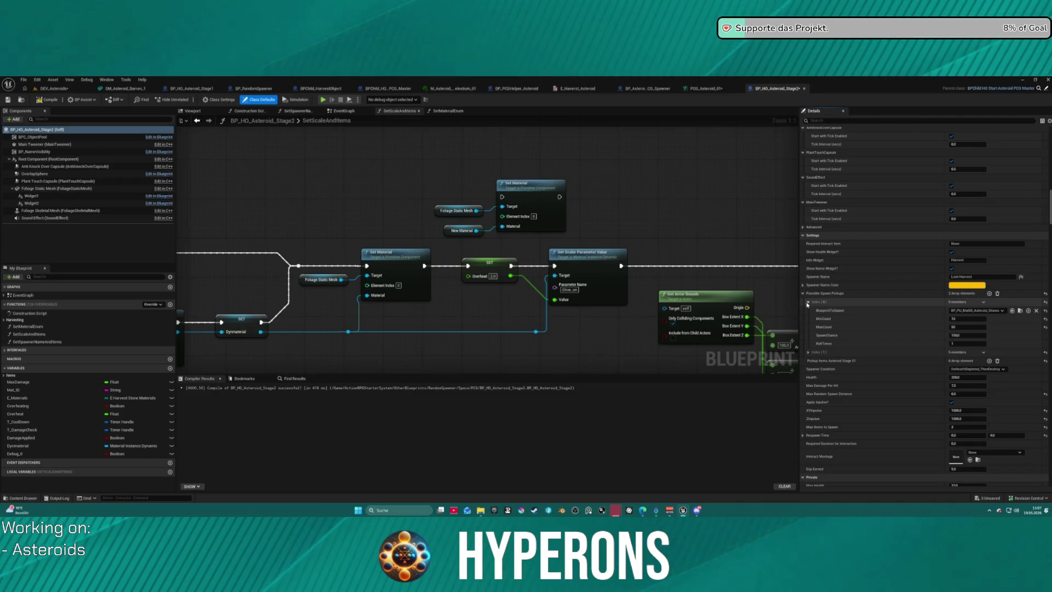
pyautogui.click(809, 353)
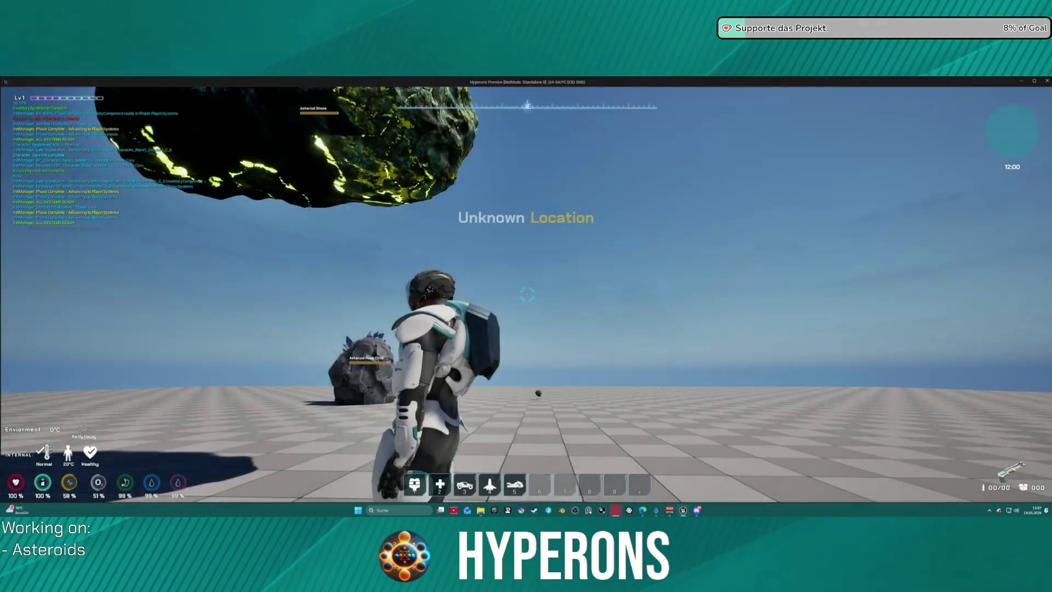
# Step: Equip the Harvester, mine two floating asteroids until they break apart, then end the play test
pyautogui.press('i')
pyautogui.rightClick(1023, 246)
pyautogui.click(920, 176)
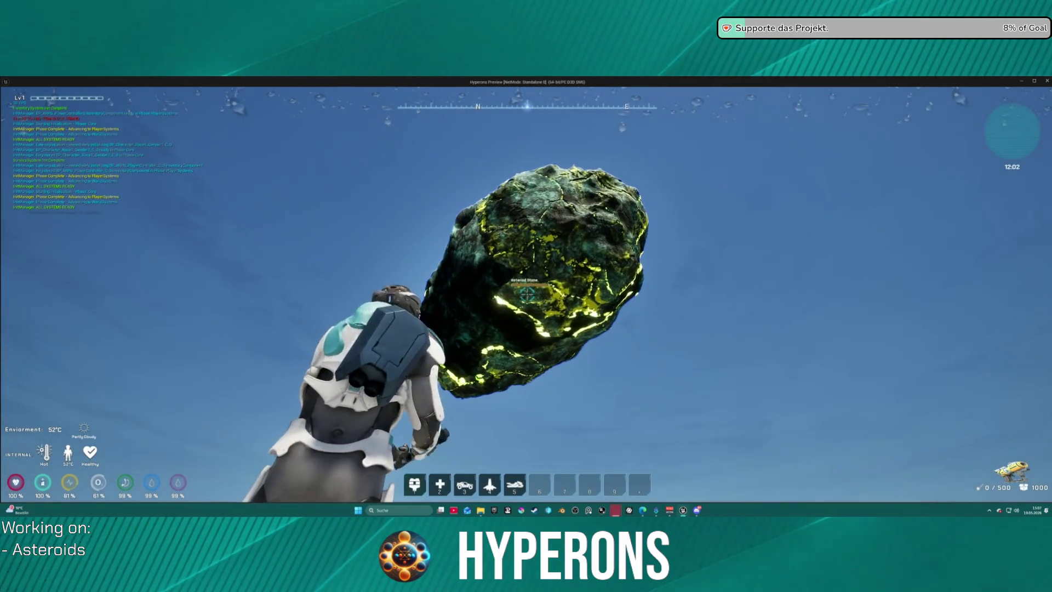
pyautogui.moveTo(526, 294); pyautogui.dragTo(527, 295)
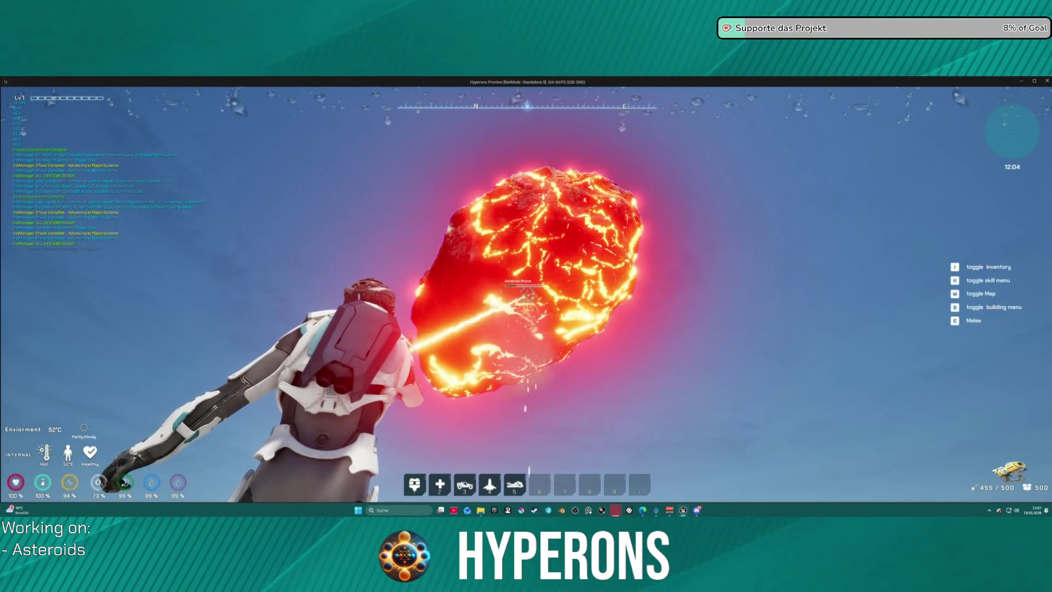
pyautogui.moveTo(527, 295); pyautogui.dragTo(526, 295)
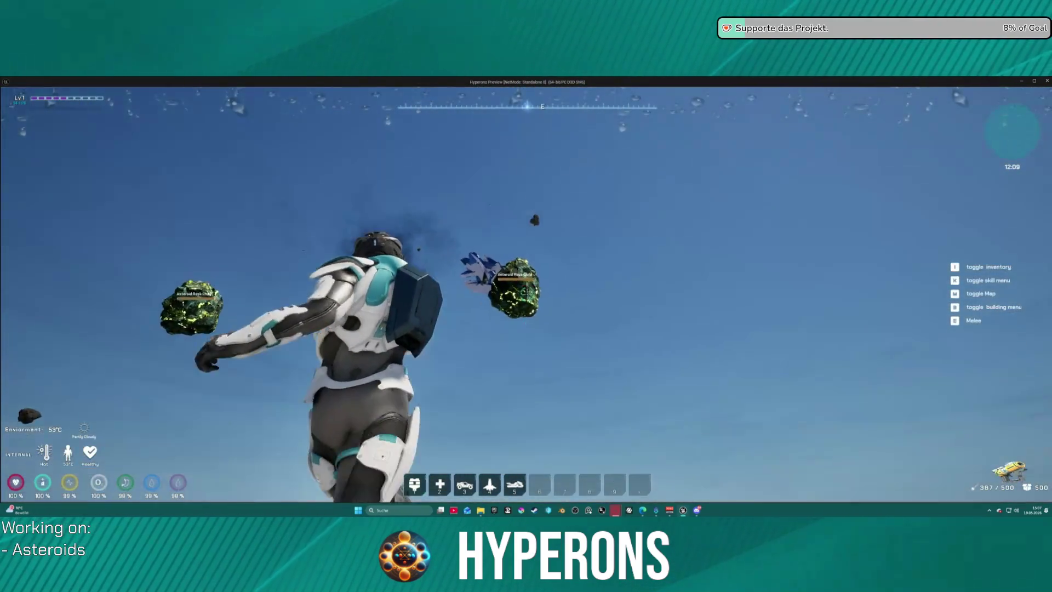
pyautogui.moveTo(527, 295); pyautogui.dragTo(527, 295)
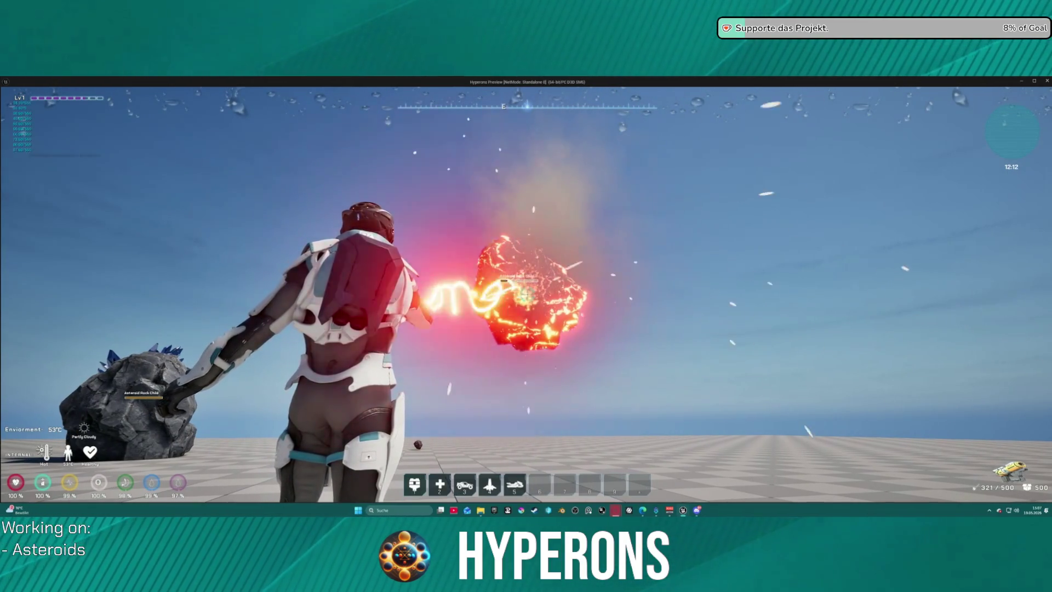
pyautogui.moveTo(526, 294); pyautogui.dragTo(527, 295)
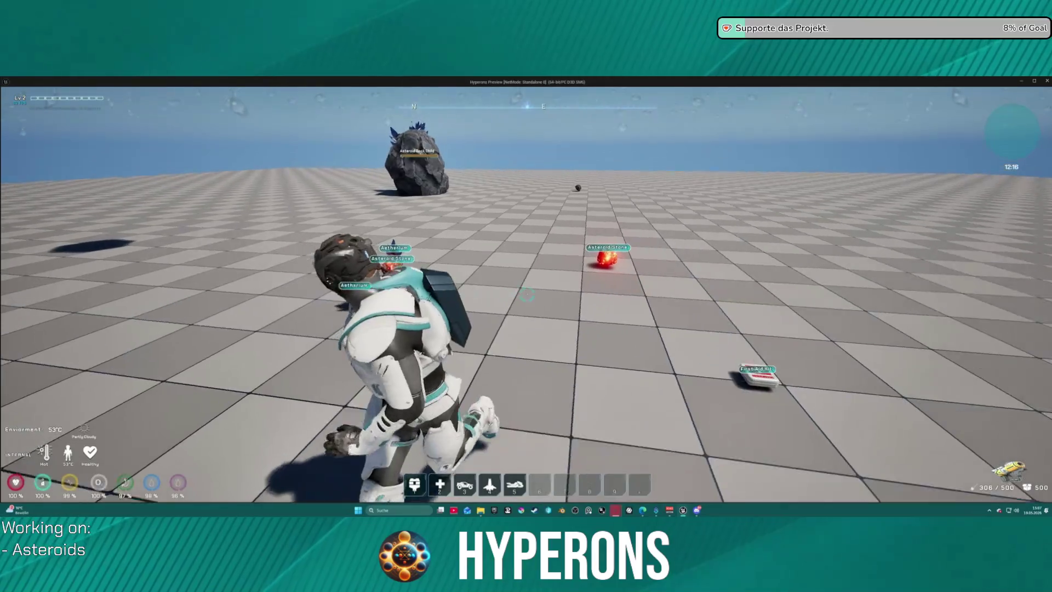
pyautogui.press('Escape')
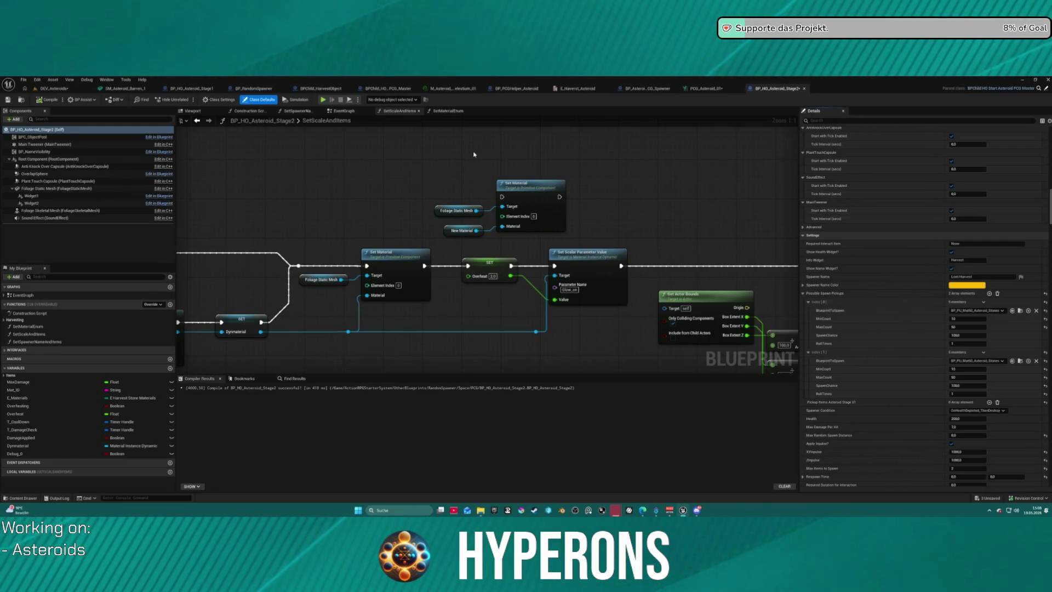
# Step: In BP_HO_Asteroid_Stage1's Construction Script, set the SET New Material node to M_Asteroid_M_Xyrosit_01
pyautogui.click(200, 91)
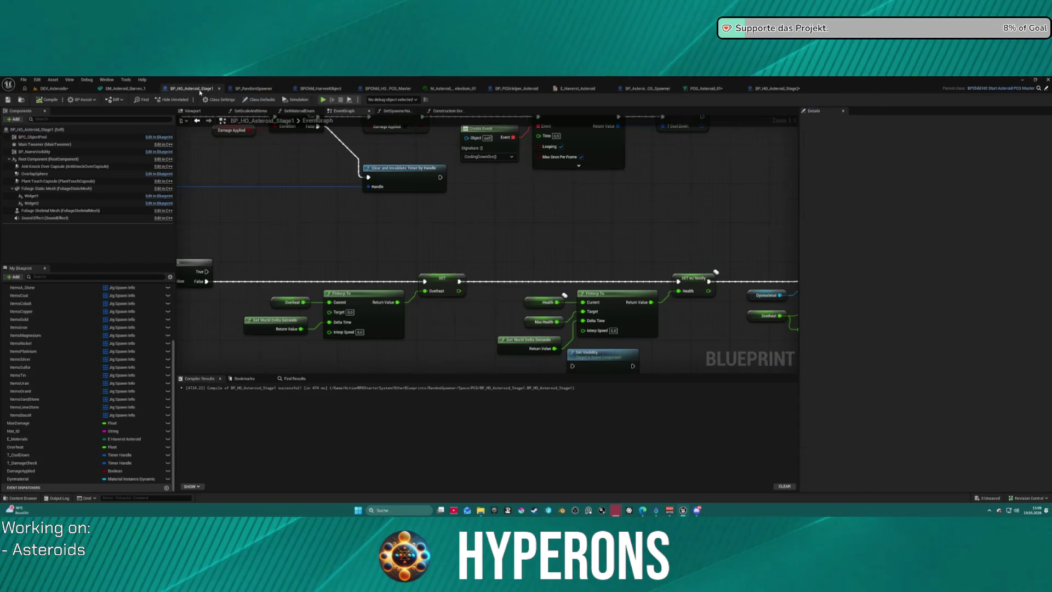
pyautogui.scroll(-5, 268, 190)
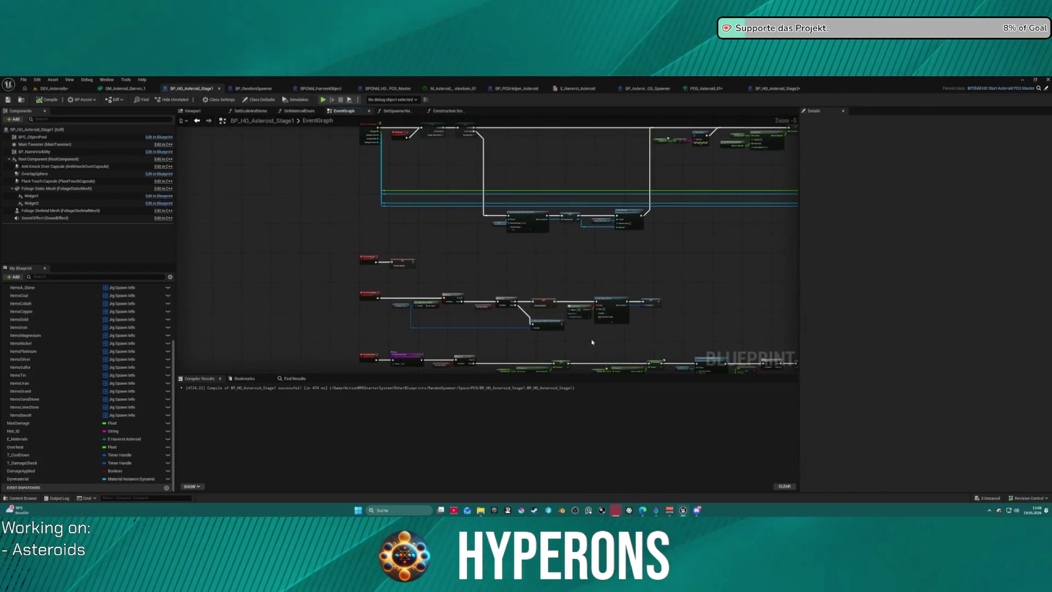
pyautogui.click(446, 111)
pyautogui.moveTo(350, 207); pyautogui.dragTo(554, 232)
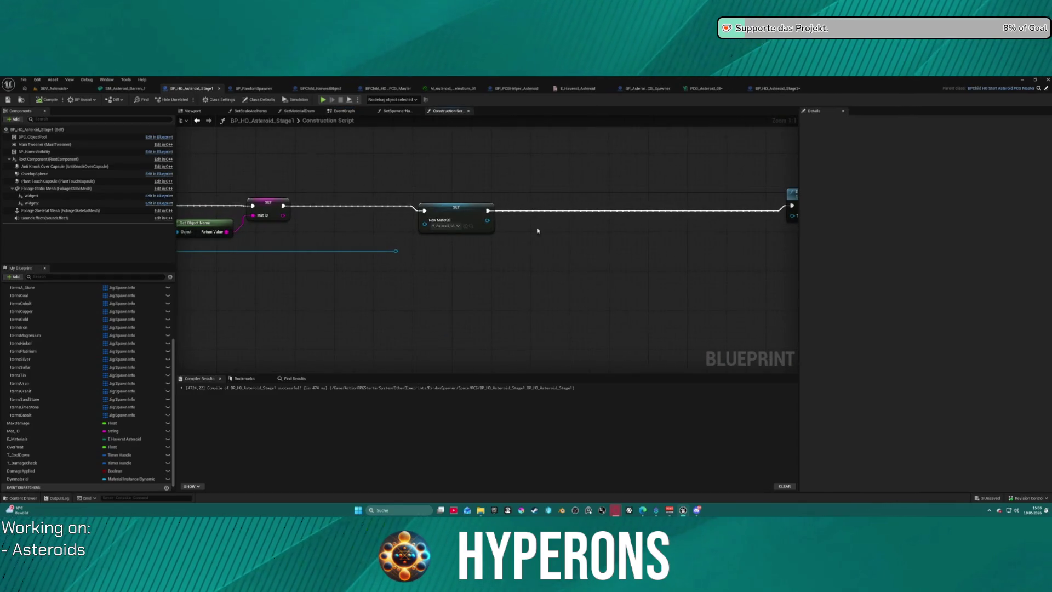
pyautogui.click(446, 226)
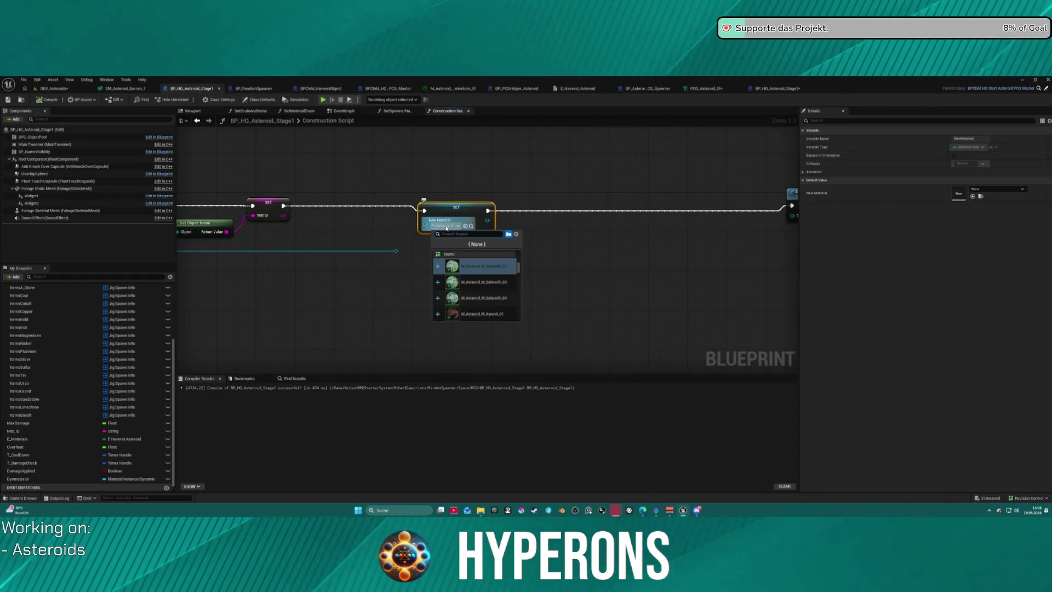
pyautogui.click(472, 317)
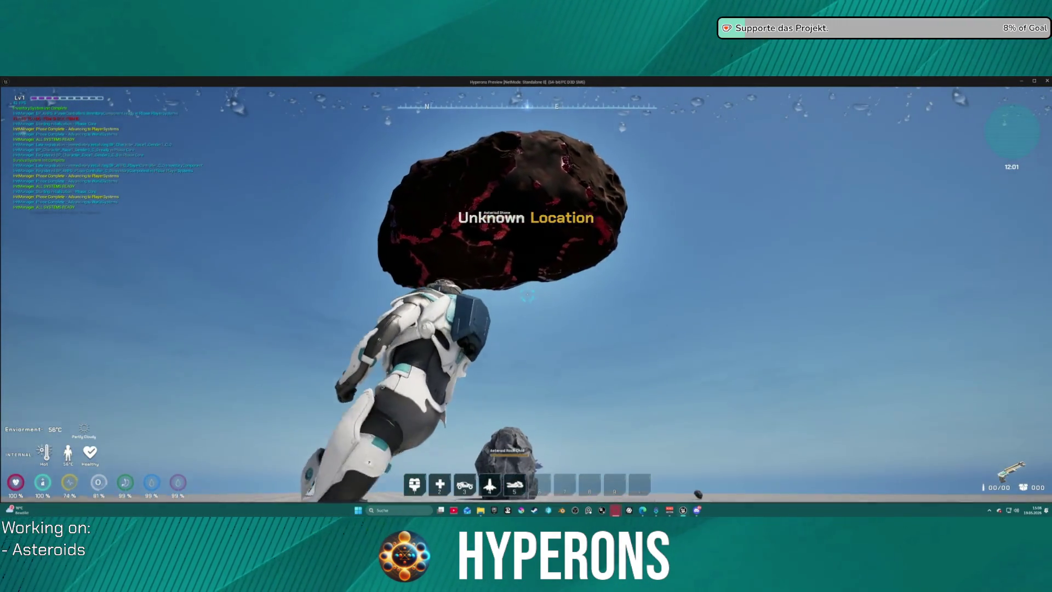
# Step: Check the inventory, then laser the floating asteroid until it breaks into rock chunks
pyautogui.press('i')
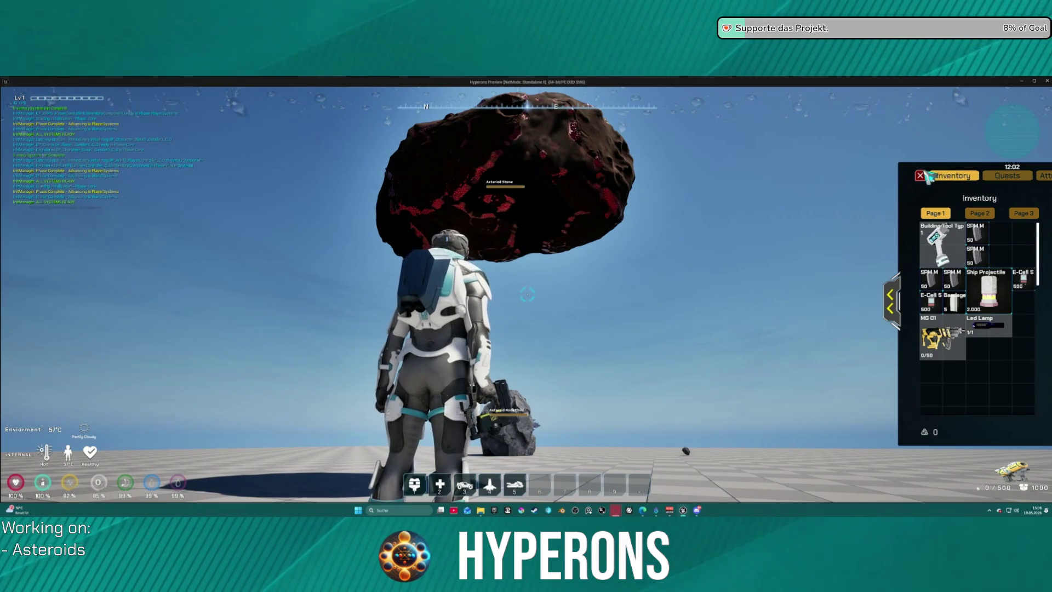
pyautogui.press('i')
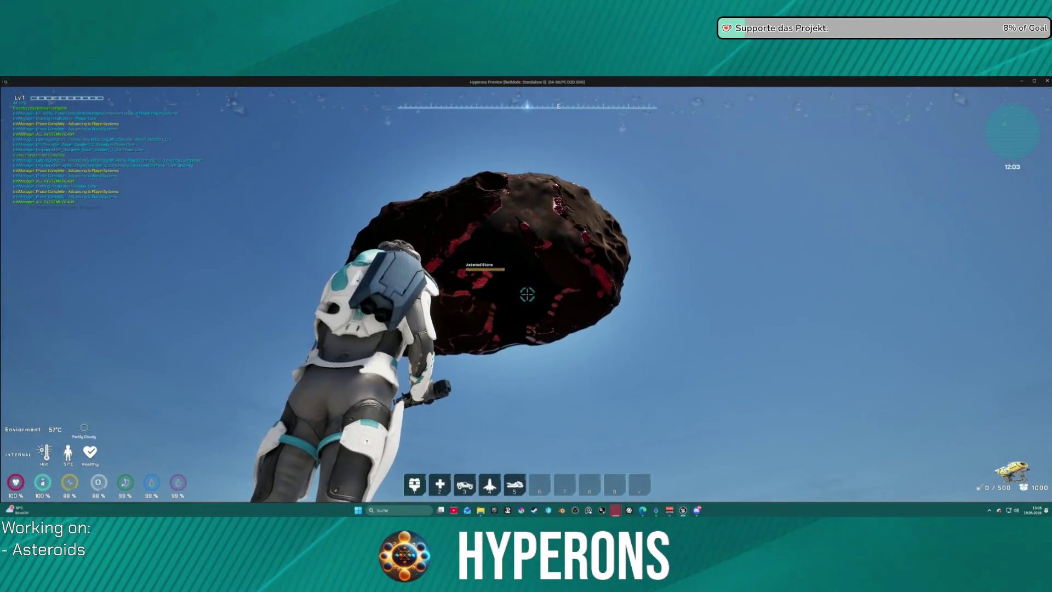
pyautogui.moveTo(527, 295); pyautogui.dragTo(527, 294)
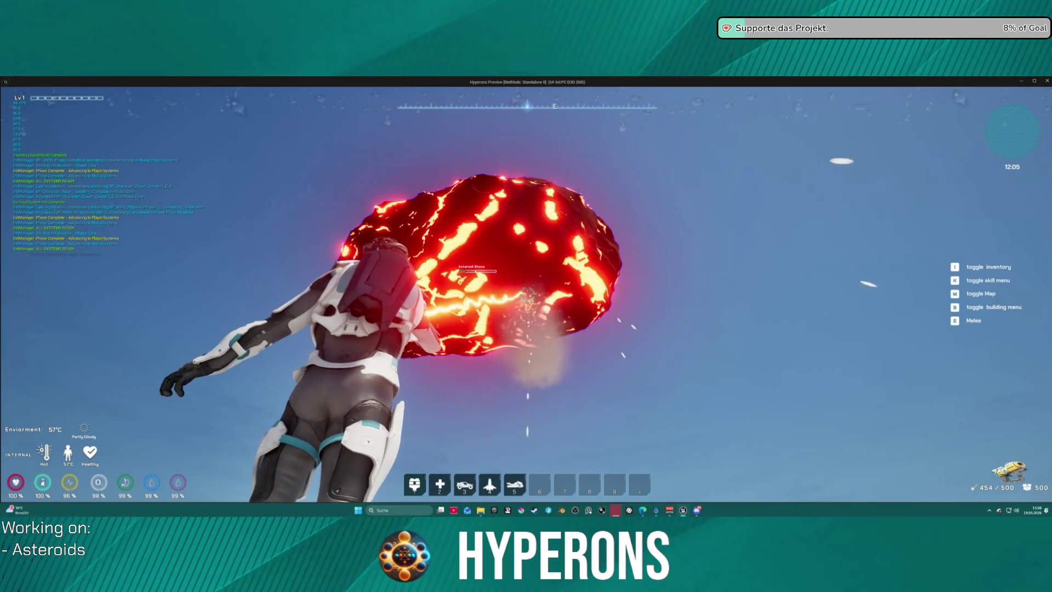
pyautogui.moveTo(528, 294); pyautogui.dragTo(527, 294)
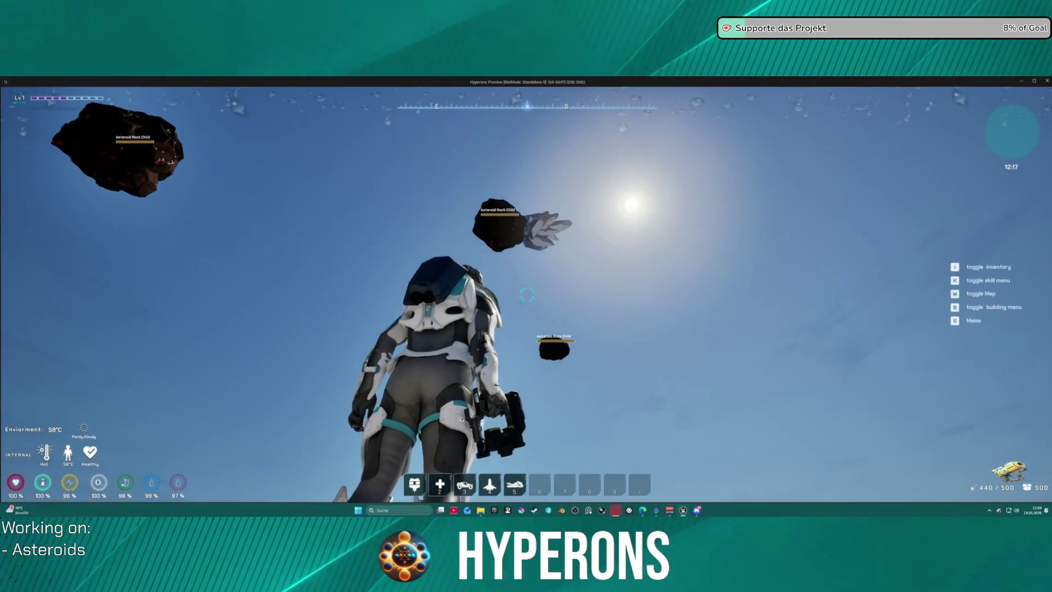
# Step: Run left and right around the level, lasering several floating asteroids, including one overhead
pyautogui.click(526, 295)
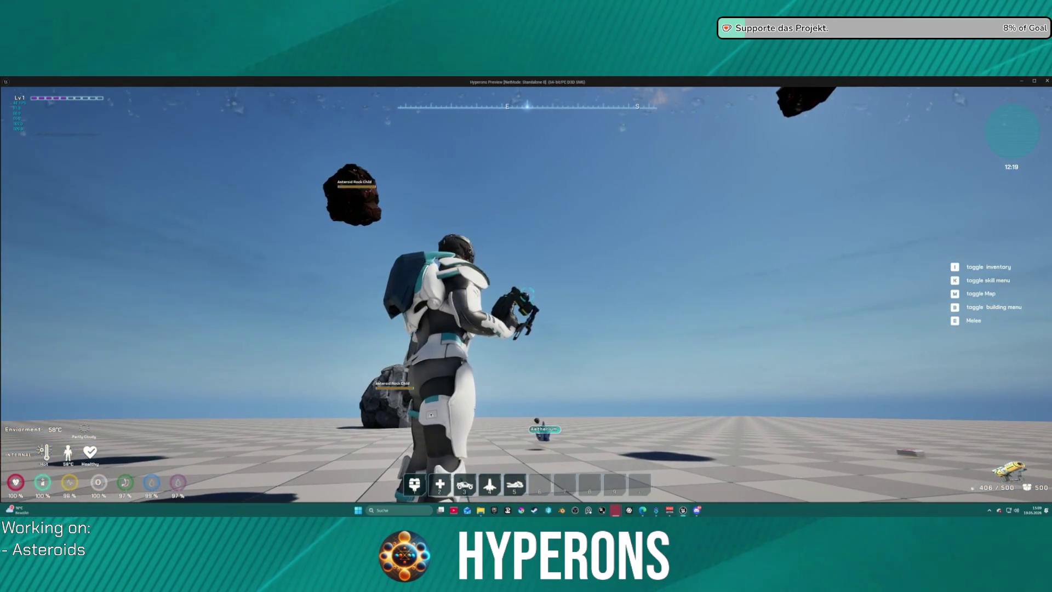
pyautogui.press('a')
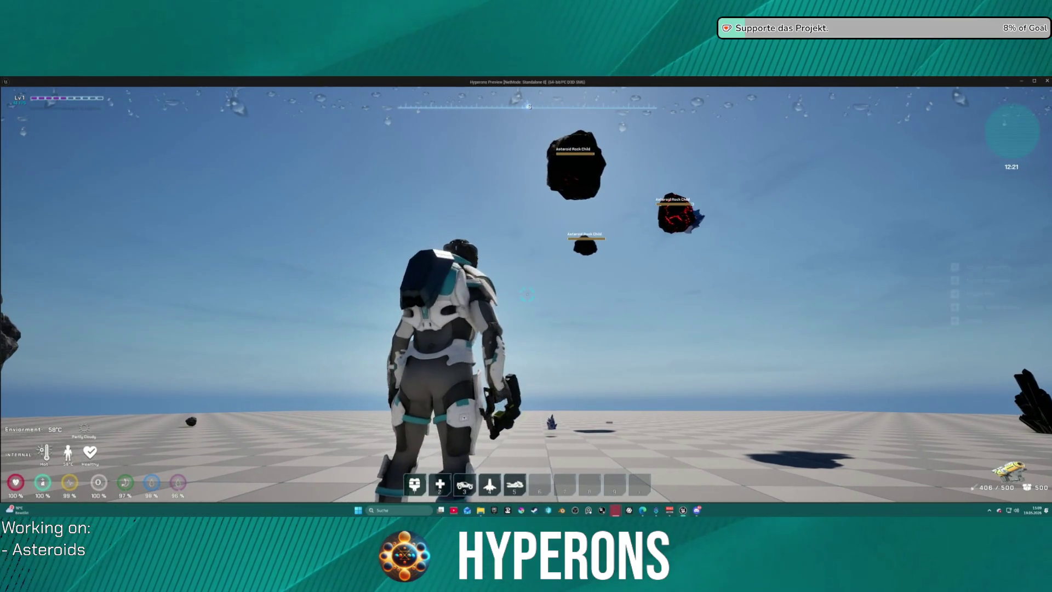
pyautogui.press('d')
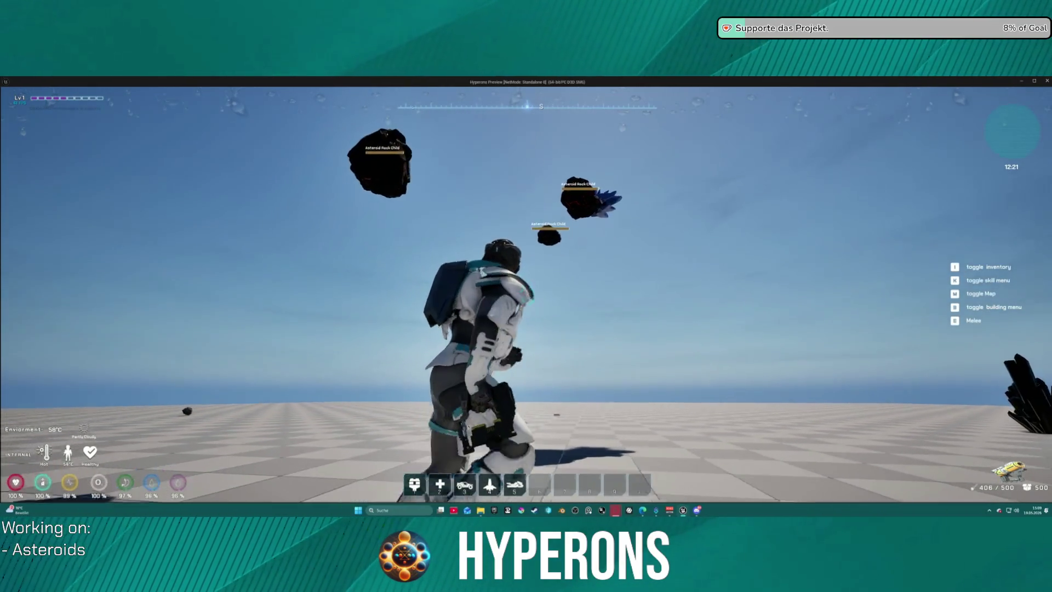
pyautogui.press('super')
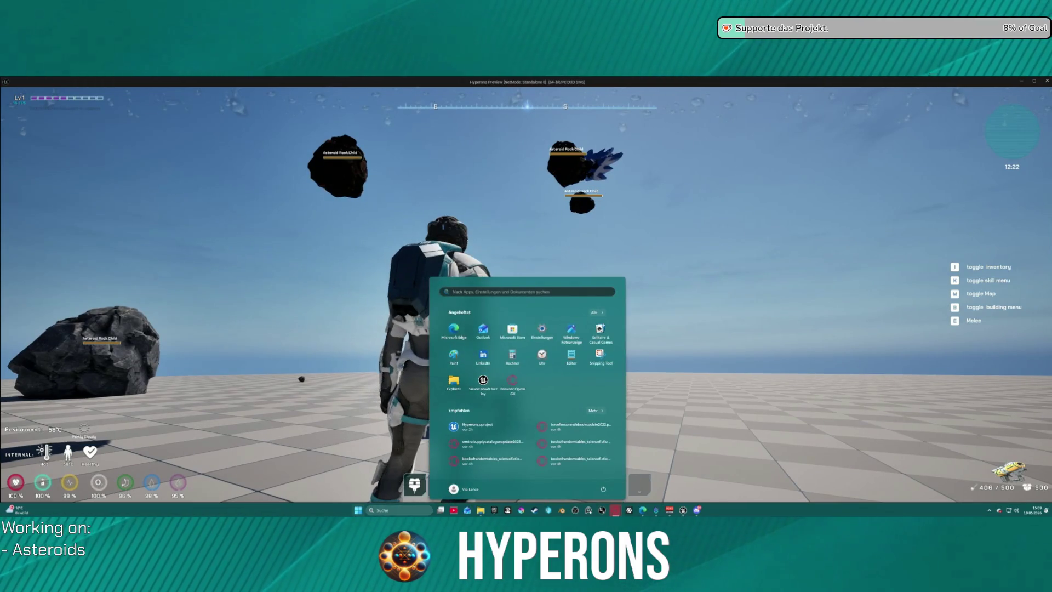
pyautogui.press('super')
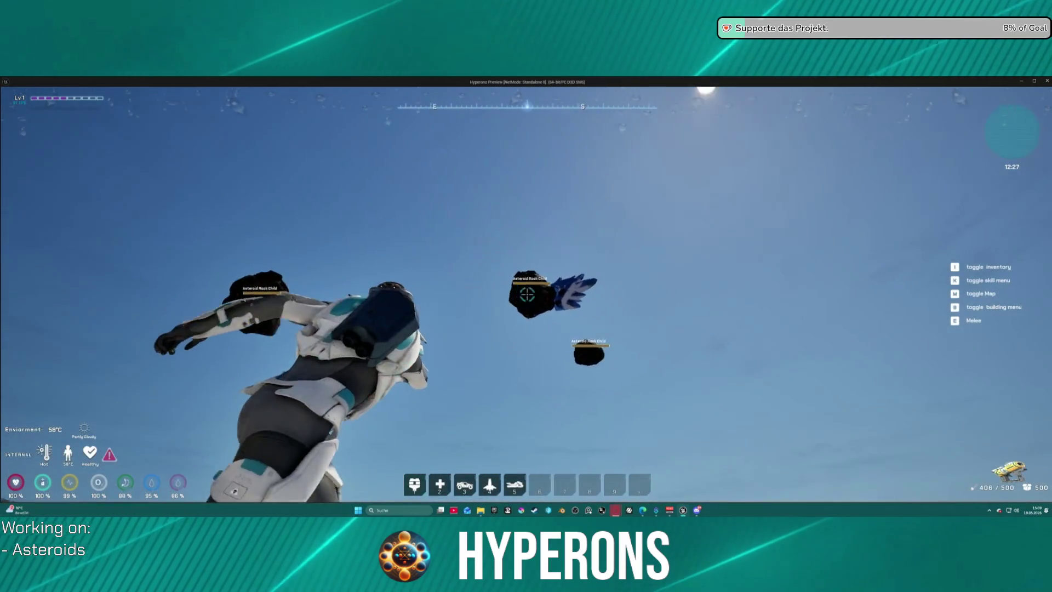
pyautogui.click(547, 209)
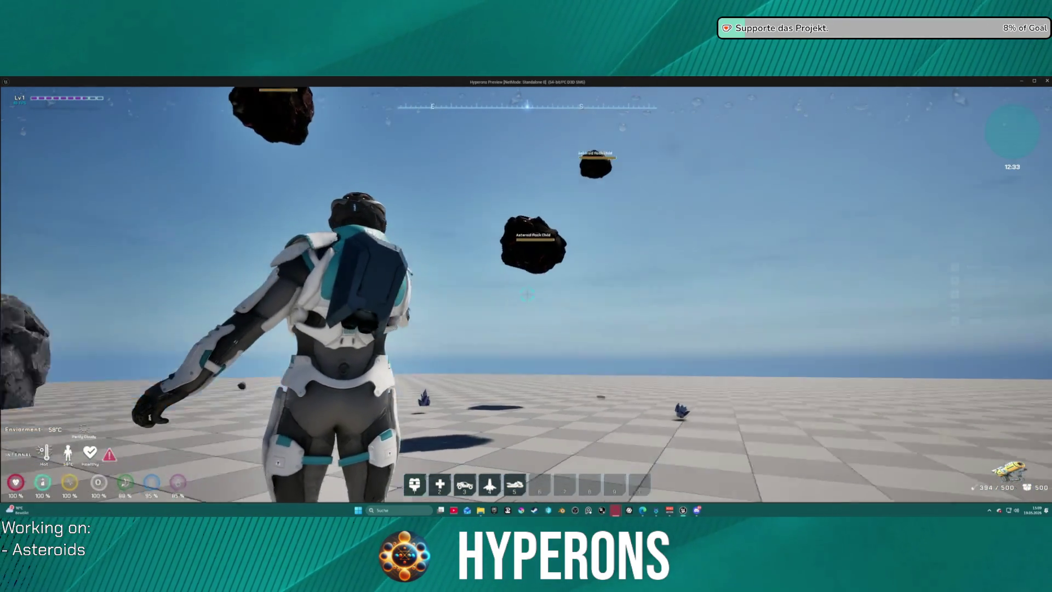
pyautogui.click(527, 294)
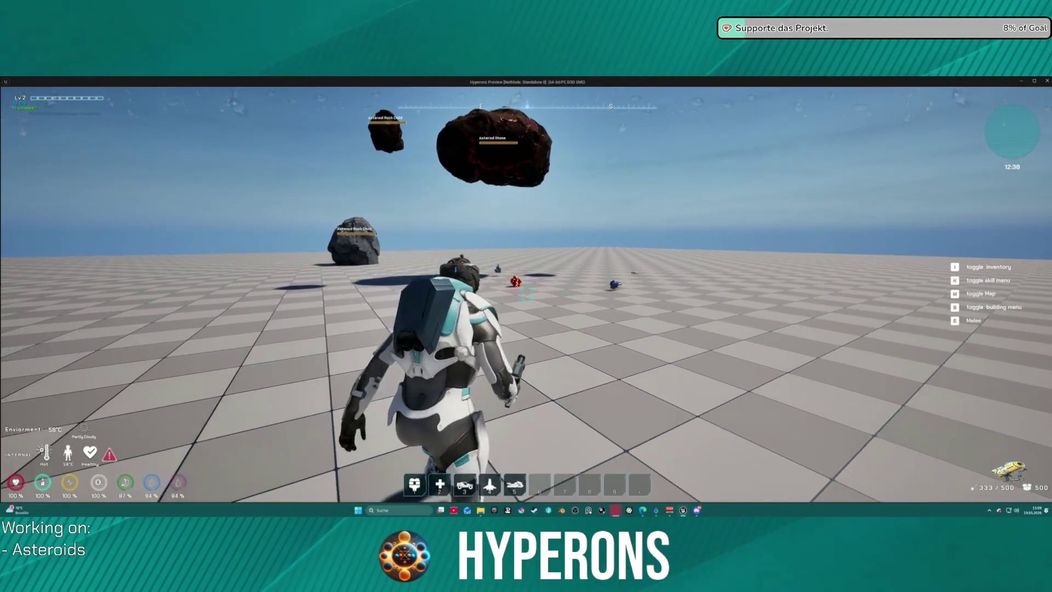
# Step: Walk toward the Asteroid Stone, jump, mine one more asteroid, then stop the play session
pyautogui.press('w')
pyautogui.press('w')
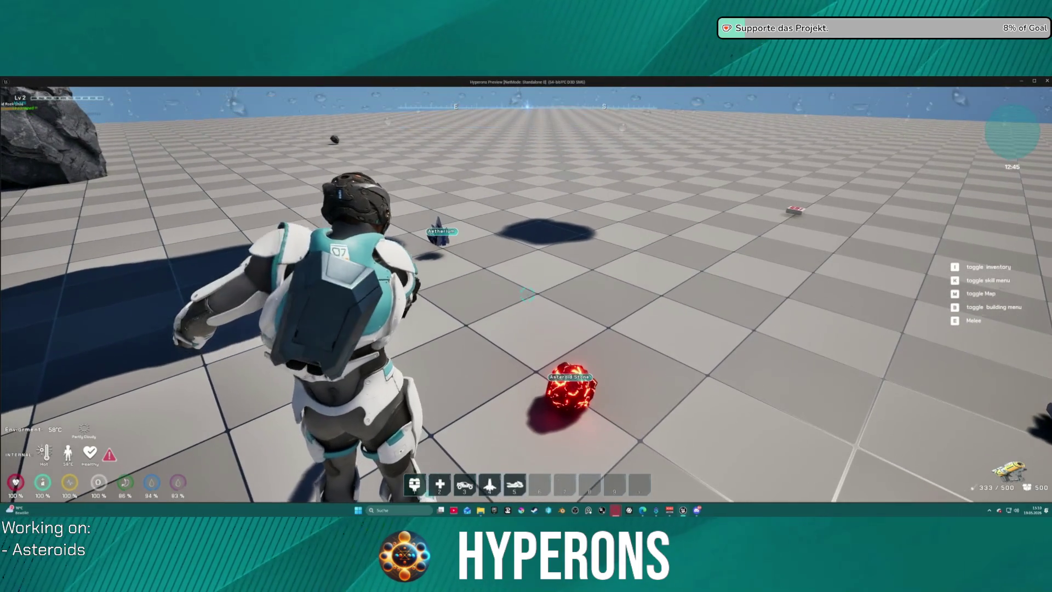
pyautogui.press('space')
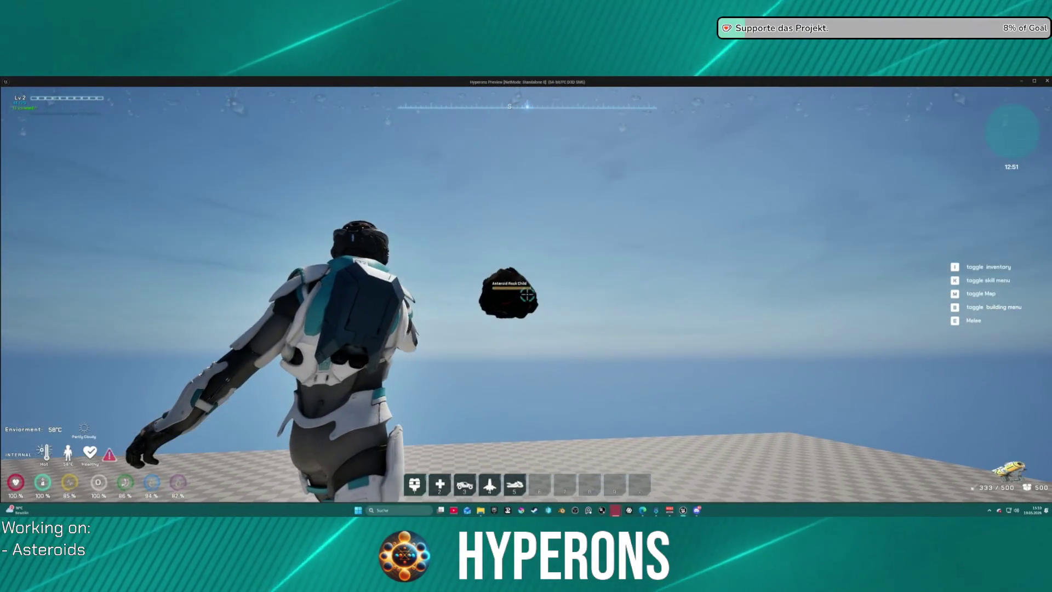
pyautogui.click(527, 295)
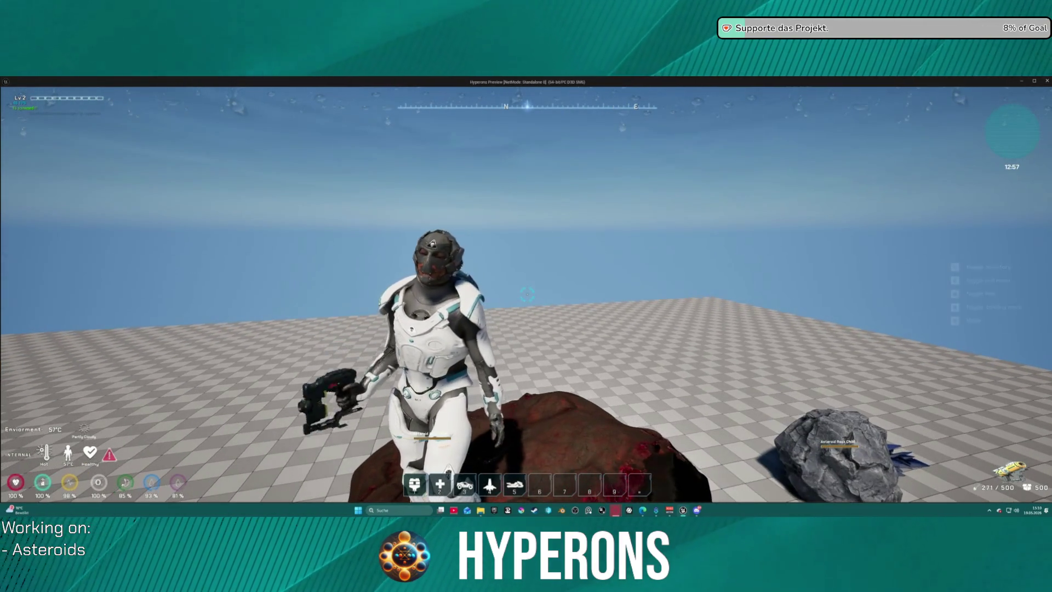
pyautogui.hotkey('alt', 'Tab')
pyautogui.press('Escape')
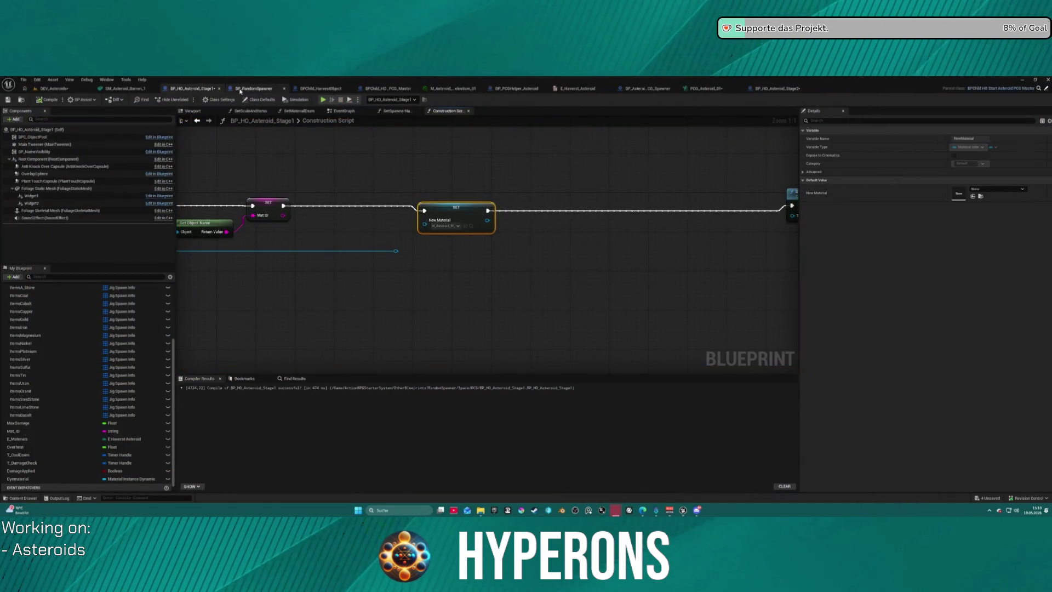
# Step: In PCG_Asteroid_01, show the graph settings and parameters, then select and frame the Copy Points node
pyautogui.click(709, 88)
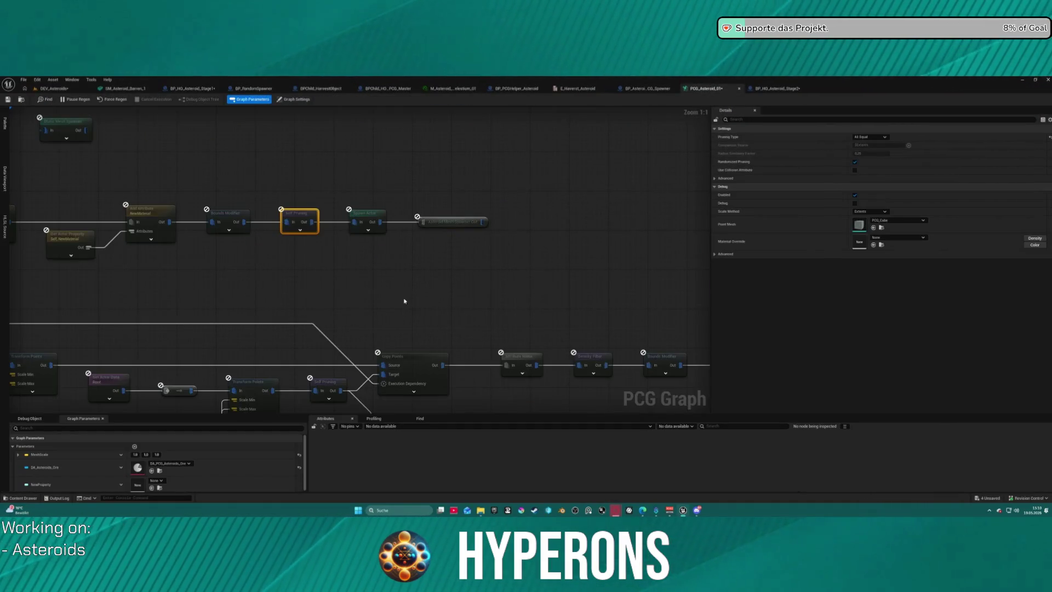
pyautogui.click(403, 308)
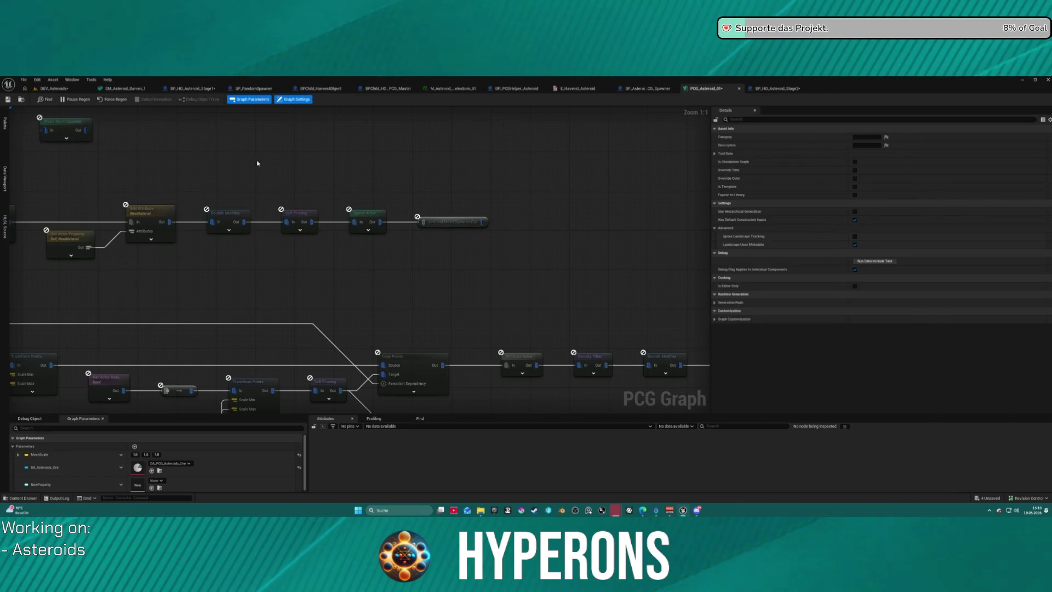
pyautogui.click(261, 100)
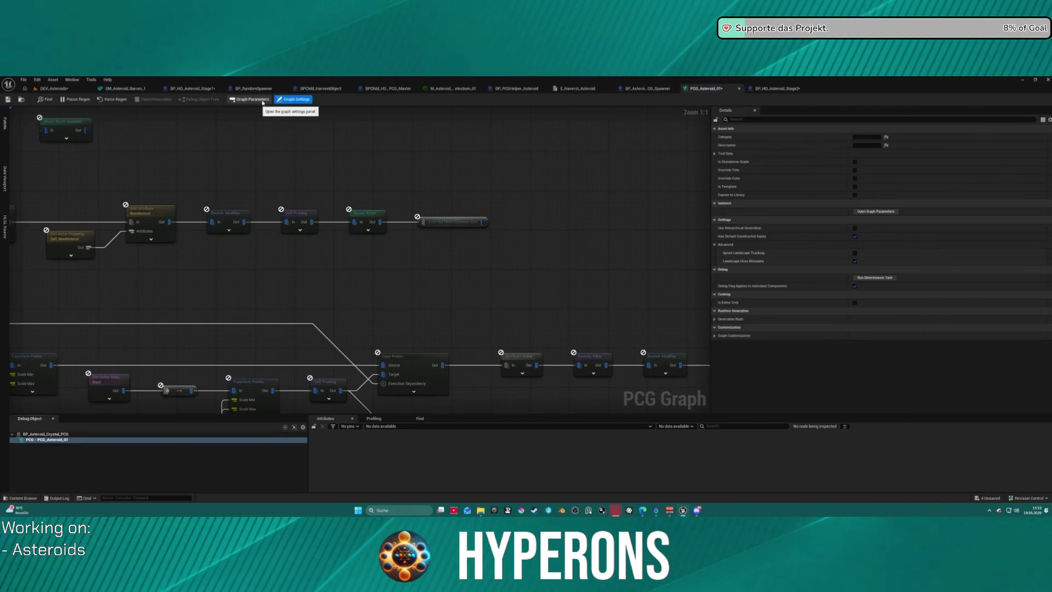
pyautogui.click(259, 101)
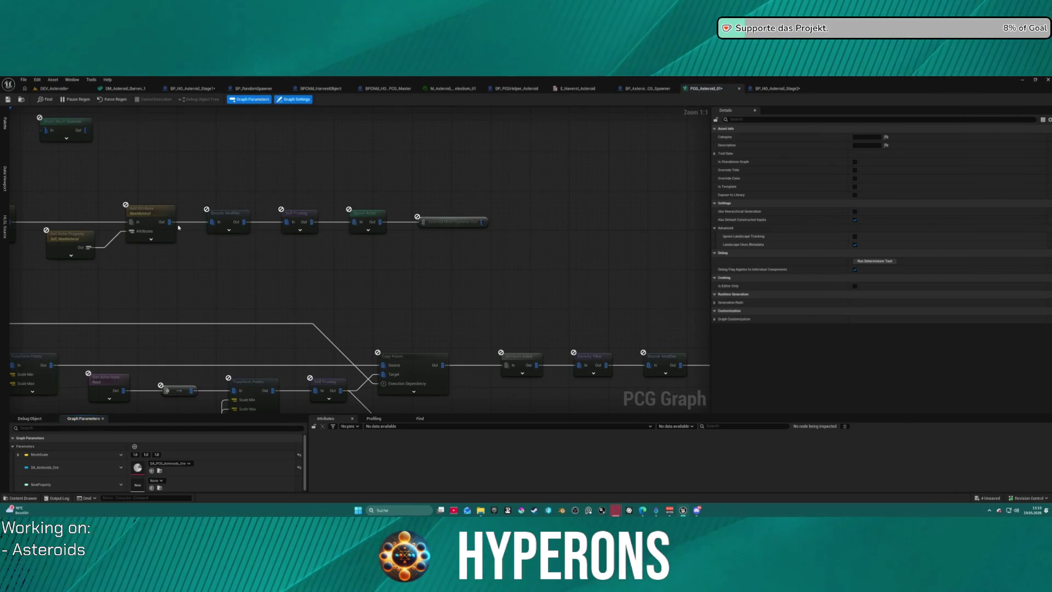
pyautogui.click(416, 356)
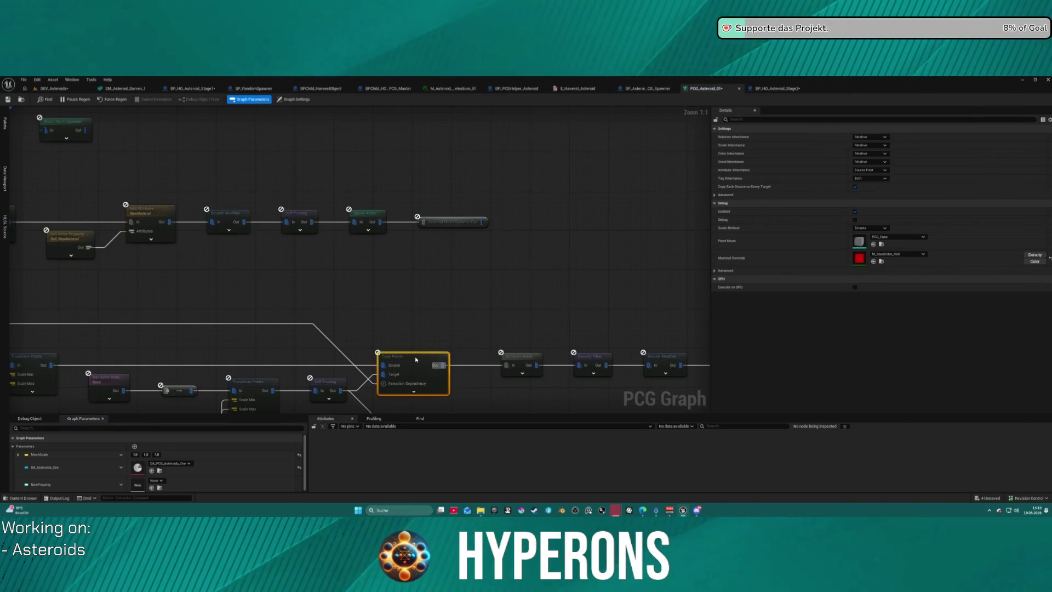
pyautogui.press('Home')
pyautogui.scroll(-2, 486, 325)
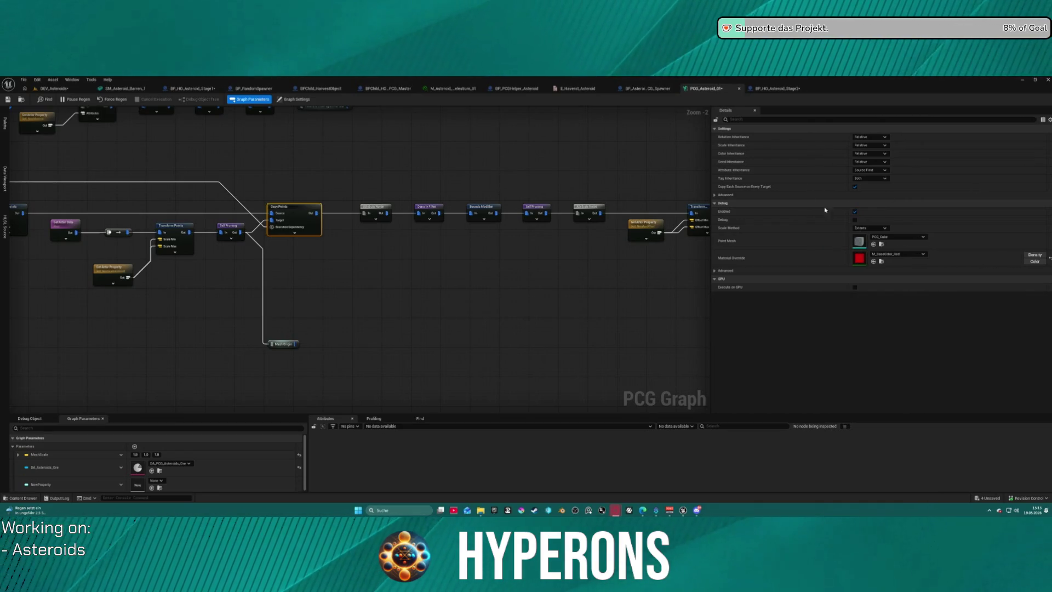
pyautogui.scroll(-4, 503, 303)
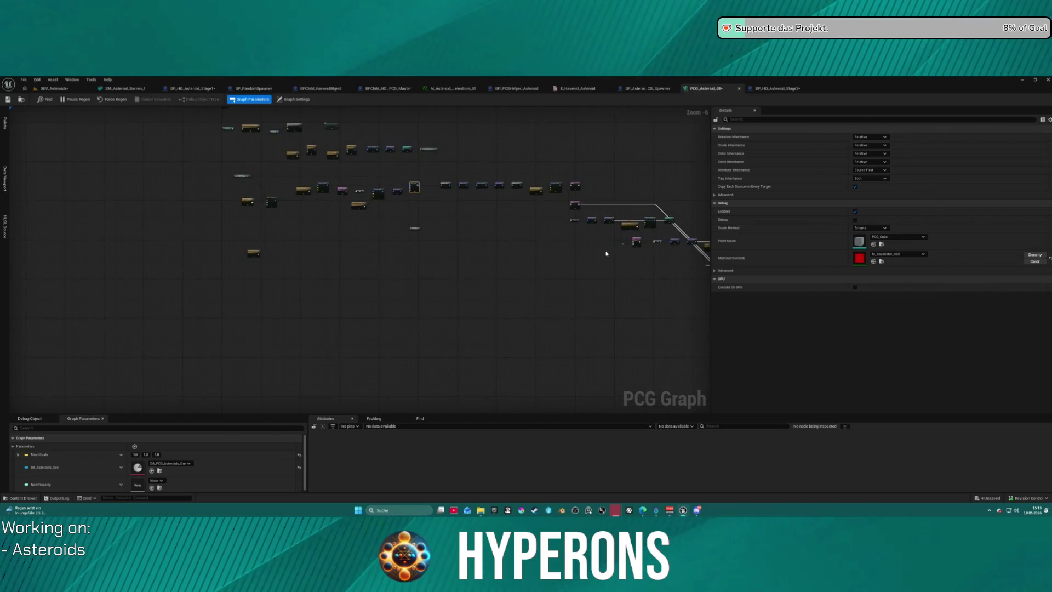
pyautogui.scroll(2, 585, 270)
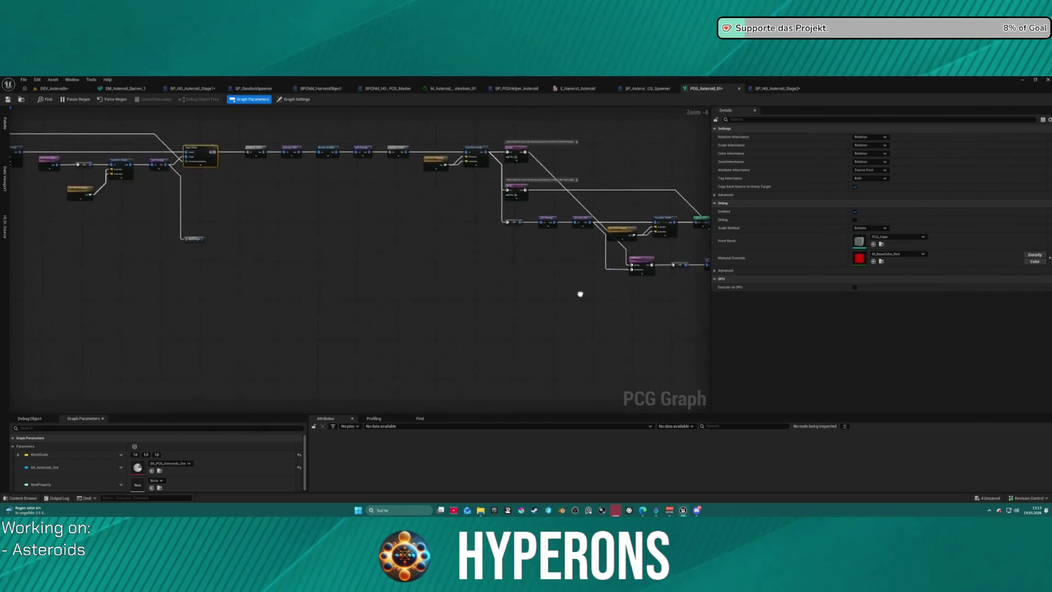